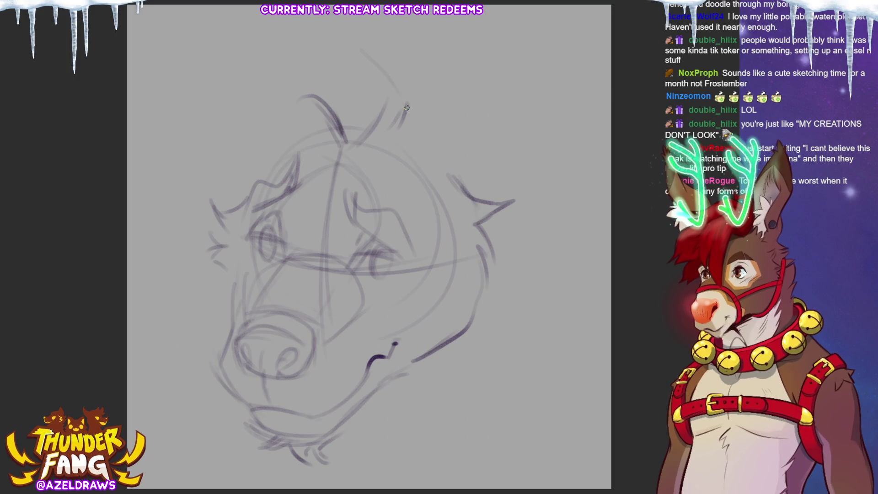
Sketch arcing strokes over the top and upper left of the head.
left_click_drag(280, 70, 402, 107)
left_click_drag(413, 77, 401, 118)
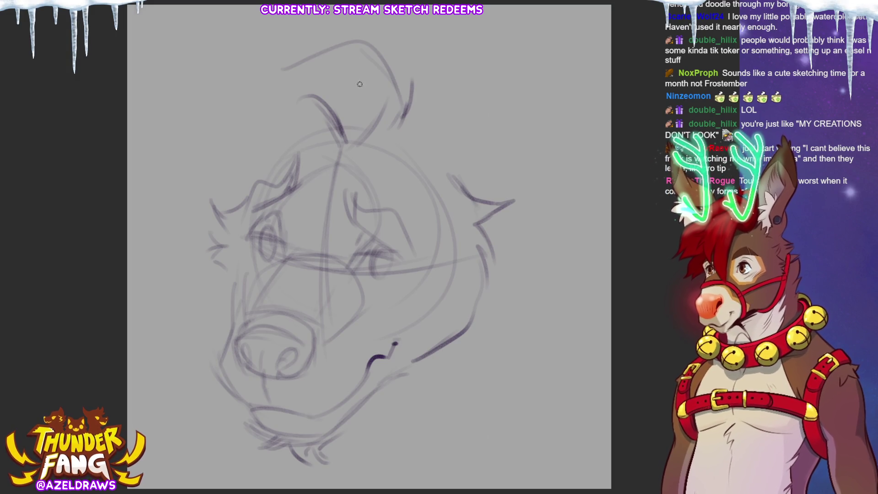
mouse_move(279, 69)
left_mouse_down()
mouse_move(241, 25)
mouse_move(262, 90)
mouse_move(169, 99)
left_mouse_up()
Scale the whole sketch down slightly and shift it right and a little down.
key("ctrl+t")
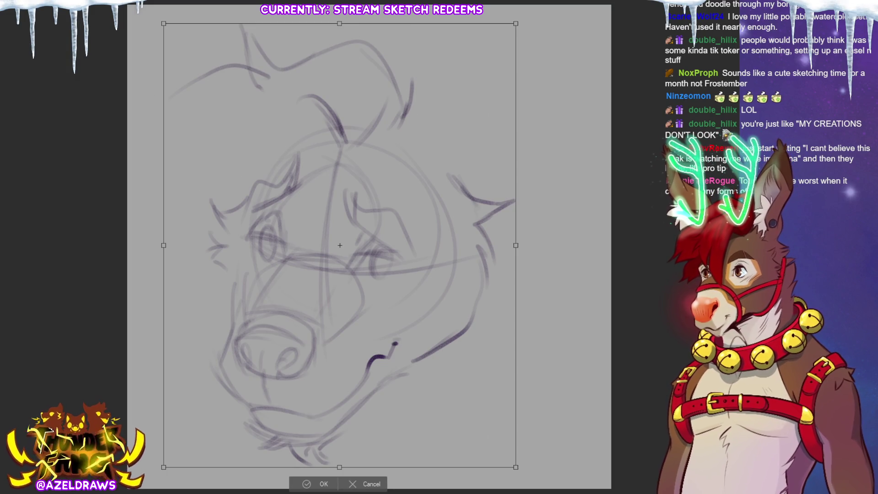
left_click_drag(340, 26, 339, 75)
left_click_drag(394, 185, 407, 101)
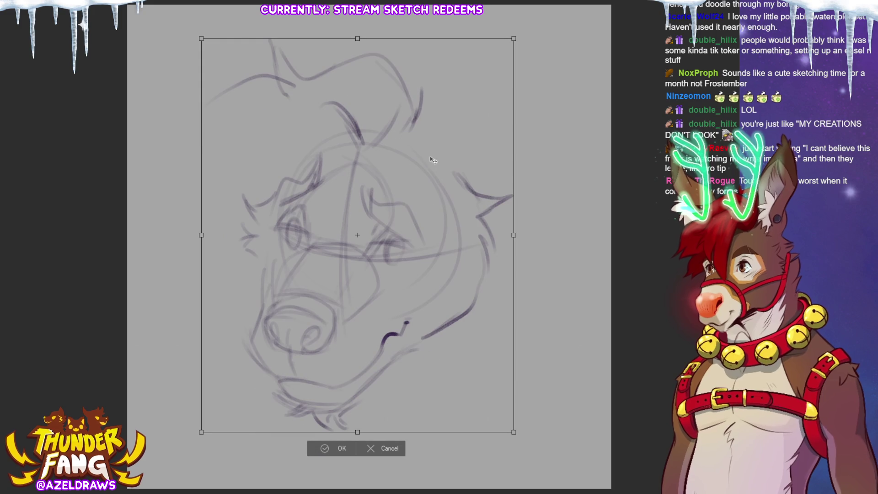
left_click_drag(358, 38, 357, 48)
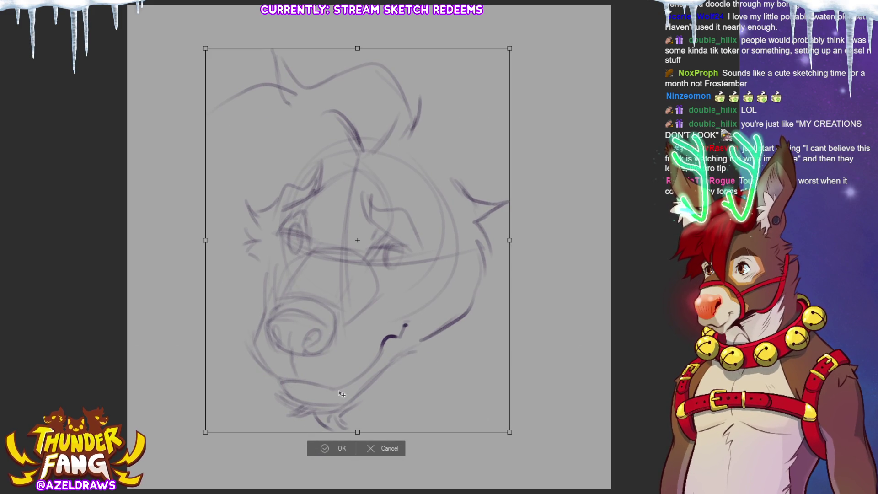
left_click_drag(423, 378, 430, 396)
left_click(346, 464)
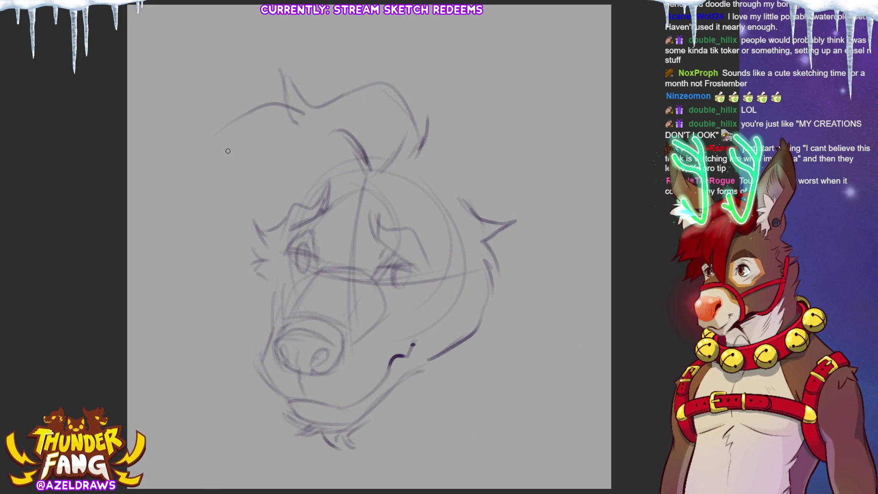
Add hair lines, a cheek curve and spiky cheek fur on the head's left, plus curved brow strands.
mouse_move(224, 131)
left_mouse_down()
mouse_move(258, 127)
mouse_move(226, 161)
mouse_move(236, 206)
left_mouse_up()
left_click_drag(229, 165, 229, 222)
mouse_move(181, 204)
left_mouse_down()
mouse_move(223, 234)
mouse_move(207, 285)
left_mouse_up()
left_click_drag(239, 250, 233, 304)
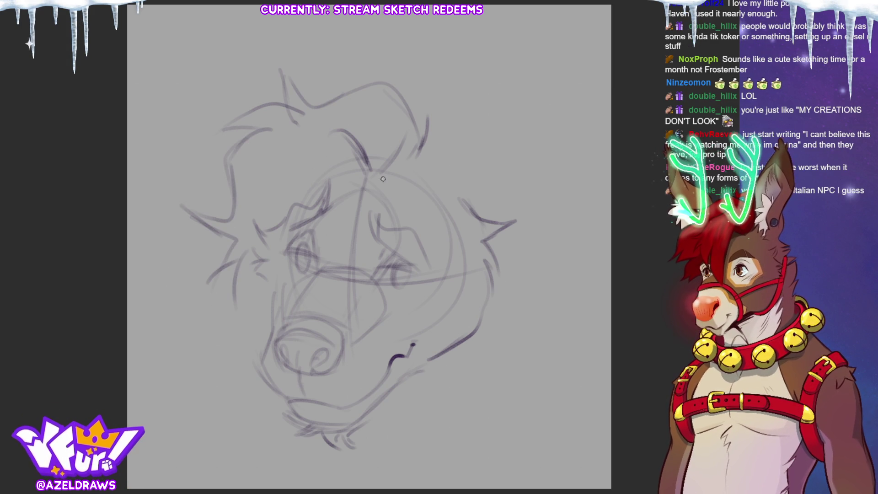
mouse_move(315, 154)
left_mouse_down()
mouse_move(372, 176)
mouse_move(376, 106)
mouse_move(320, 119)
left_mouse_up()
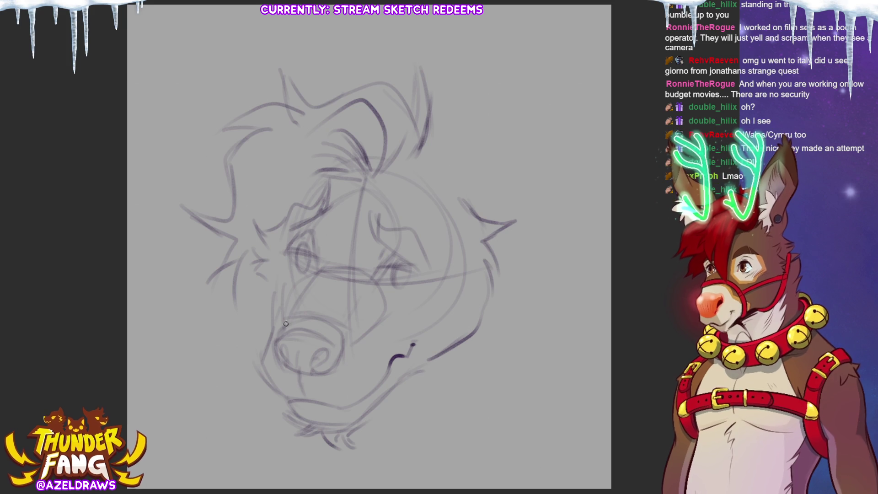
Draw one short extra strand on the right side of the top tuft.
left_click_drag(414, 161, 390, 175)
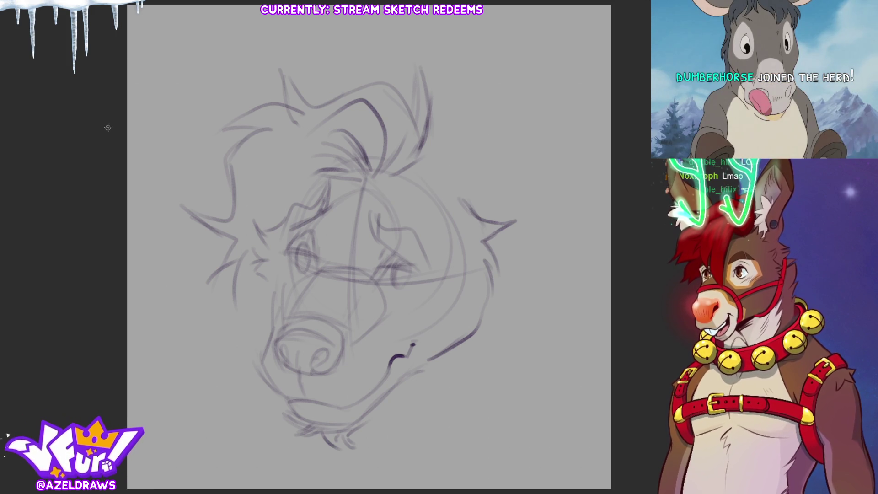
Rotate the entire sketch about 7° clockwise and nudge it up-left.
key("ctrl+t")
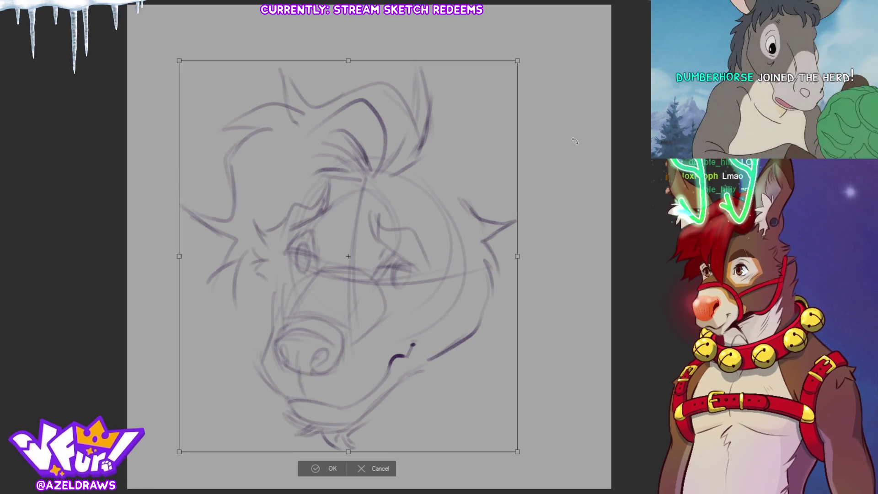
mouse_move(541, 226)
left_mouse_down()
mouse_move(543, 249)
mouse_move(547, 219)
left_mouse_up()
left_click_drag(424, 281, 412, 277)
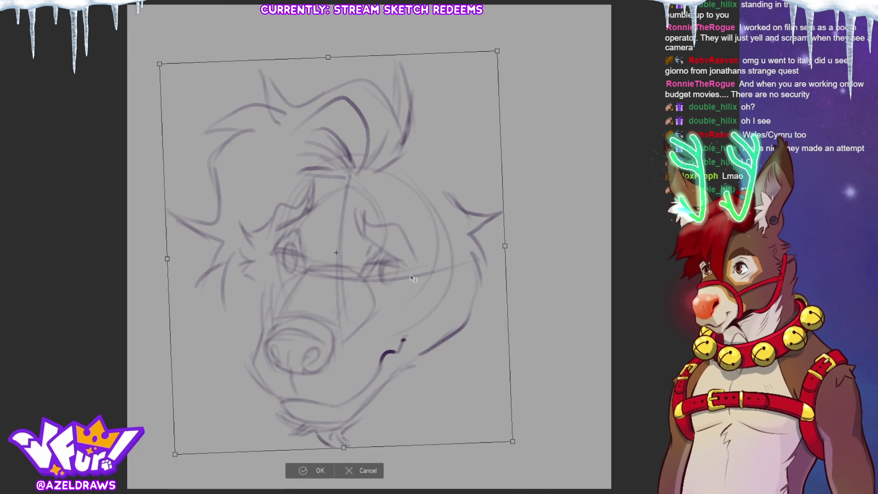
left_click(309, 468)
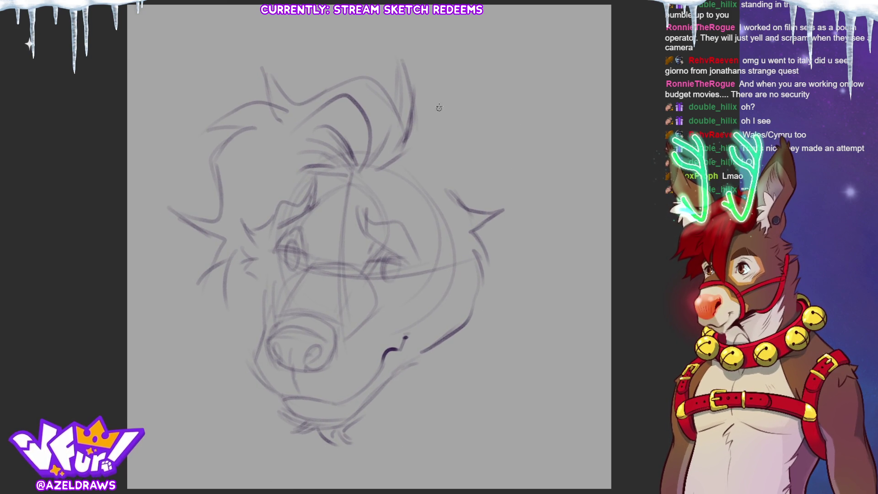
Draw a tall right ear's long outer edge and inner edge reaching the canvas top.
mouse_move(414, 137)
left_mouse_down()
mouse_move(453, 39)
mouse_move(501, 5)
left_mouse_up()
mouse_move(567, 10)
left_mouse_down()
mouse_move(562, 131)
mouse_move(540, 179)
mouse_move(499, 187)
left_mouse_up()
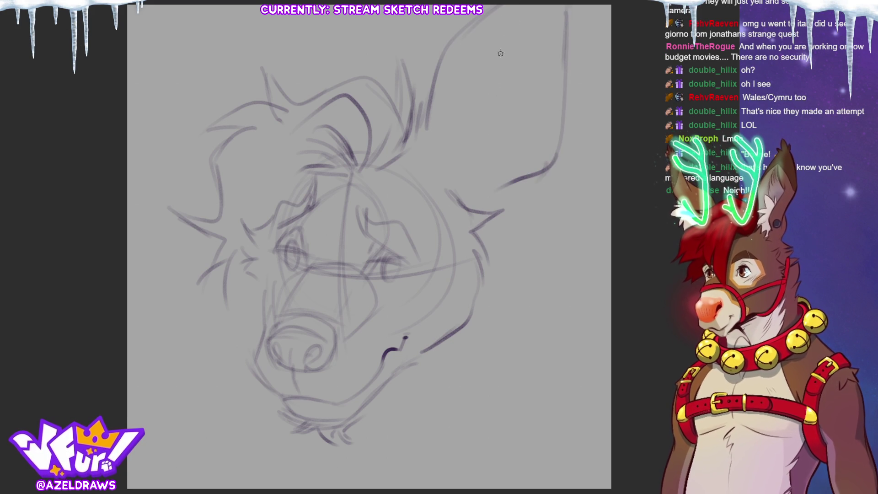
mouse_move(501, 6)
left_mouse_down()
mouse_move(465, 78)
mouse_move(472, 156)
mouse_move(455, 14)
left_mouse_up()
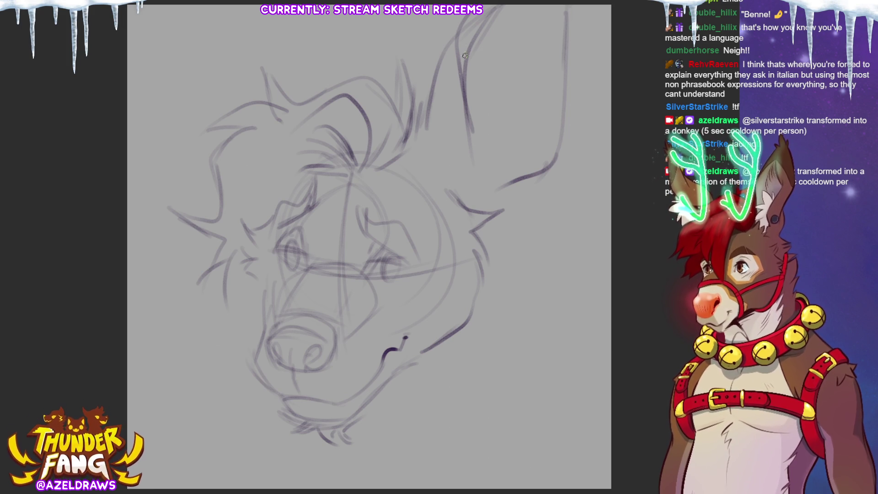
Darken the right ear's outline and continue it down toward the head.
left_click_drag(443, 30, 457, 72)
left_click_drag(455, 71, 472, 132)
left_click_drag(451, 16, 458, 71)
left_click_drag(458, 64, 473, 131)
left_click_drag(458, 93, 467, 133)
mouse_move(464, 102)
left_mouse_down()
mouse_move(470, 156)
mouse_move(456, 168)
left_mouse_up()
mouse_move(452, 65)
left_mouse_down()
mouse_move(456, 110)
mouse_move(447, 109)
mouse_move(457, 104)
left_mouse_up()
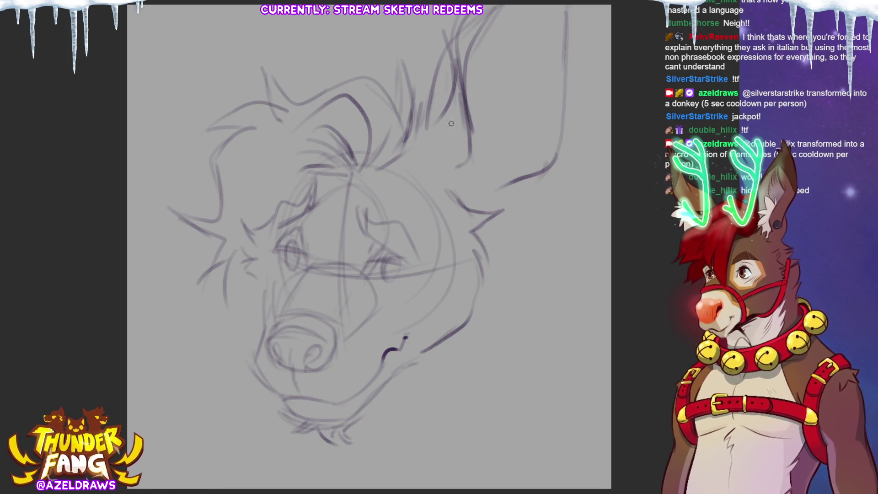
Add the right ear's inner line, inner-ear curve and lower edge.
mouse_move(457, 53)
left_mouse_down()
mouse_move(418, 133)
mouse_move(432, 109)
mouse_move(446, 177)
left_mouse_up()
left_click_drag(441, 110, 422, 156)
left_click_drag(451, 94, 413, 123)
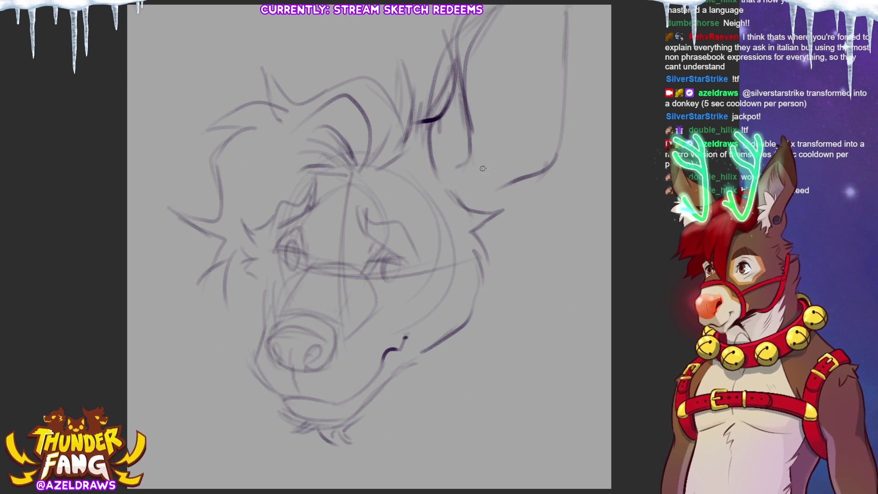
left_click_drag(470, 151, 489, 193)
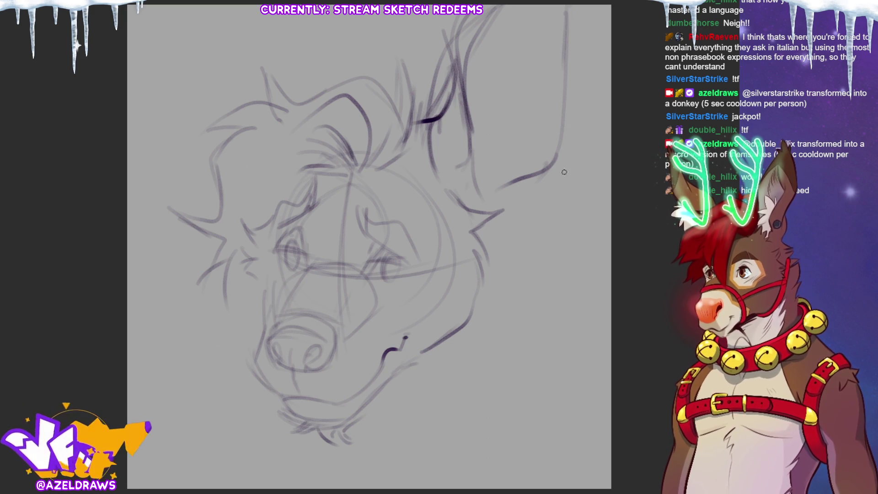
mouse_move(567, 2)
left_mouse_down()
mouse_move(503, 201)
mouse_move(606, 39)
left_mouse_up()
Tilt the selected outer ear edge outward and shift it right and down, then deselect.
left_click(589, 221)
left_click_drag(604, 215, 614, 182)
left_click_drag(581, 152, 590, 168)
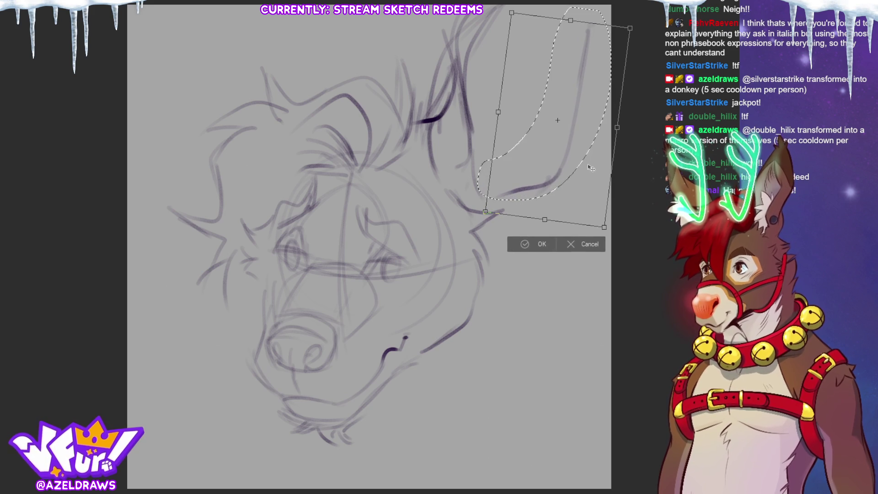
left_click(527, 245)
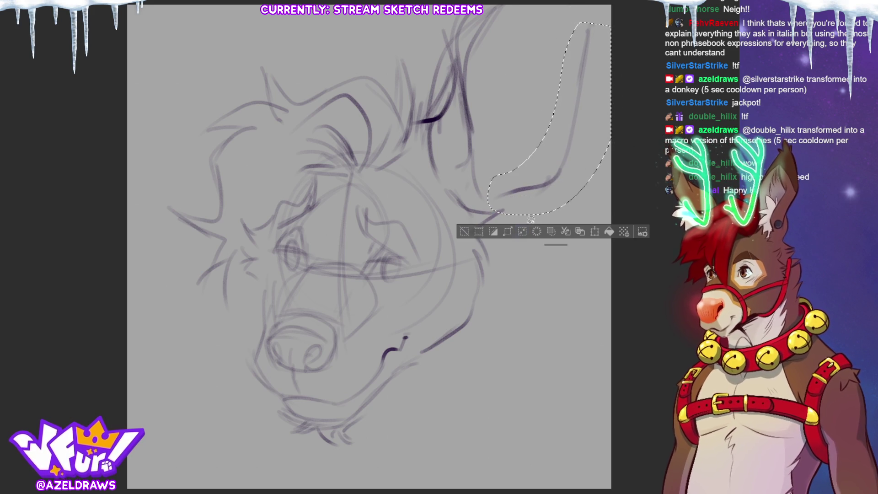
left_click(466, 231)
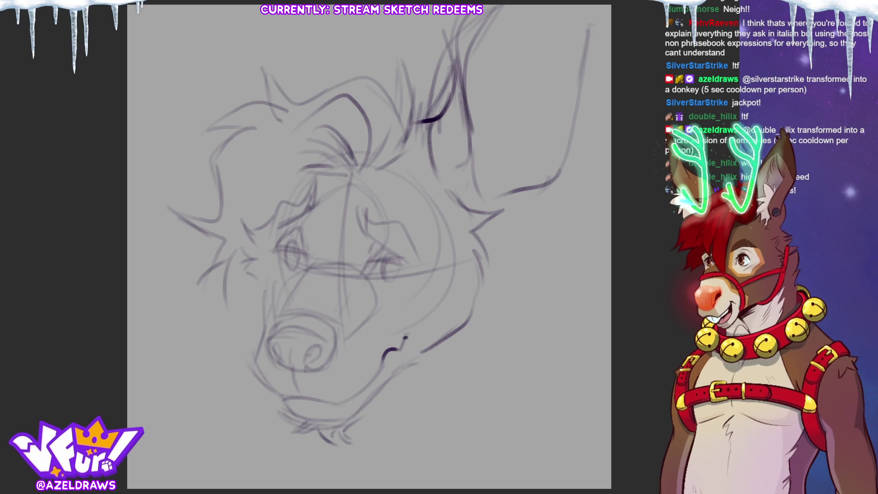
Sketch inner-ear lines, lower fur strokes and small edge spots on the right ear, plus a curve above it.
mouse_move(553, 8)
left_mouse_down()
mouse_move(542, 48)
mouse_move(566, 26)
mouse_move(574, 46)
mouse_move(591, 33)
left_mouse_up()
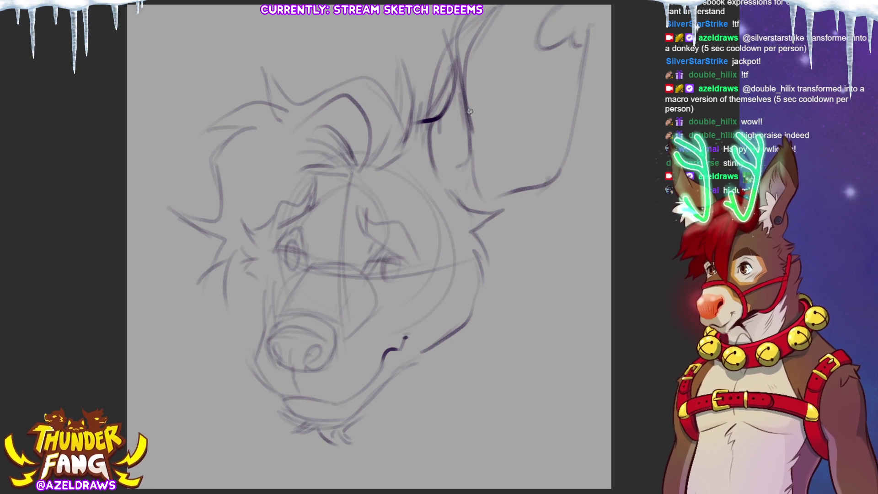
mouse_move(472, 129)
left_mouse_down()
mouse_move(508, 87)
mouse_move(514, 120)
mouse_move(501, 137)
left_mouse_up()
left_click_drag(477, 151, 505, 166)
mouse_move(491, 174)
left_mouse_down()
mouse_move(512, 180)
mouse_move(507, 185)
left_mouse_up()
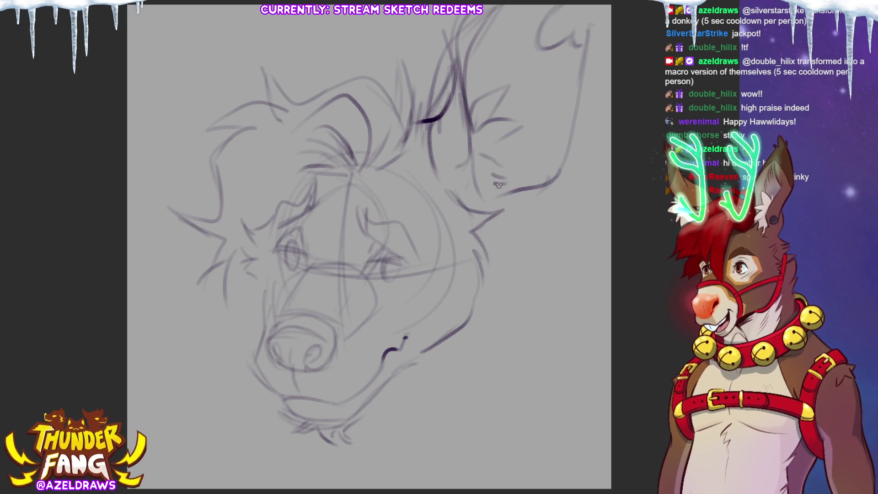
left_click_drag(480, 187, 533, 184)
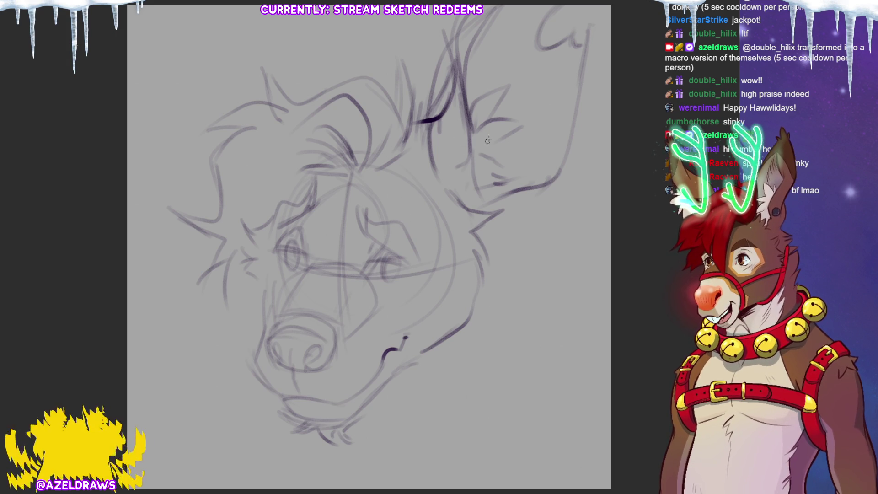
left_click_drag(474, 82, 516, 43)
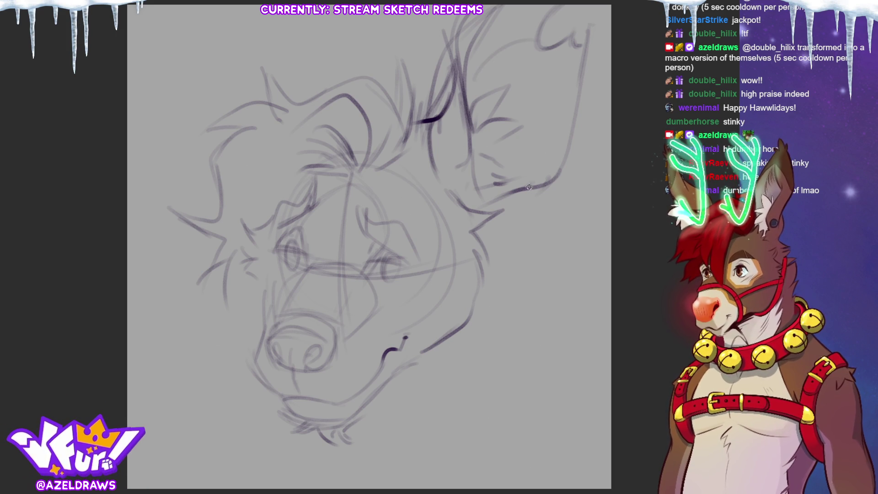
mouse_move(560, 132)
left_mouse_down()
mouse_move(575, 150)
mouse_move(534, 172)
mouse_move(547, 161)
mouse_move(567, 173)
mouse_move(547, 187)
left_mouse_up()
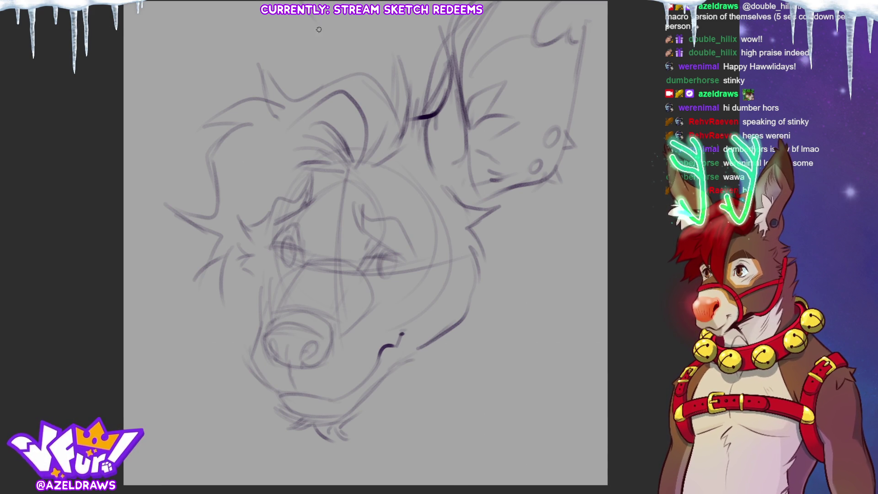
Outline the second ear at the top left and add long strokes above the forehead.
mouse_move(311, 25)
left_mouse_down()
mouse_move(333, 29)
mouse_move(336, 65)
left_mouse_up()
mouse_move(228, 30)
left_mouse_down()
mouse_move(236, 5)
mouse_move(196, 99)
mouse_move(208, 128)
left_mouse_up()
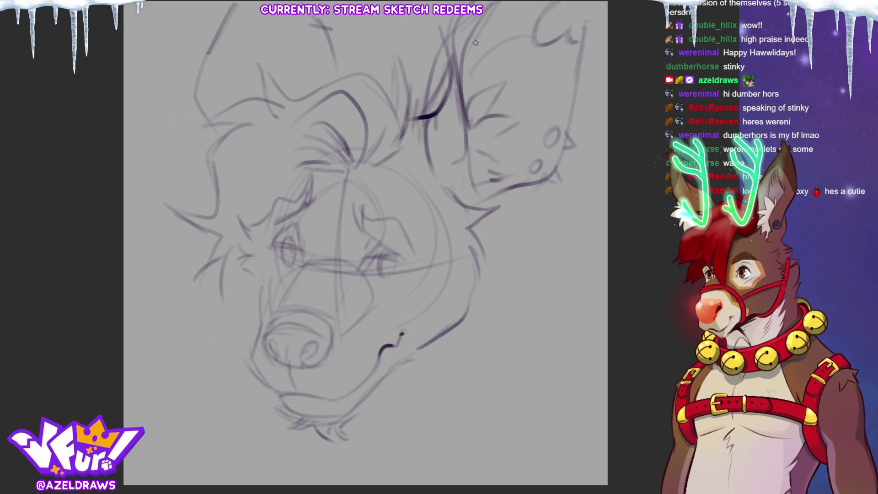
left_click_drag(295, 16, 314, 83)
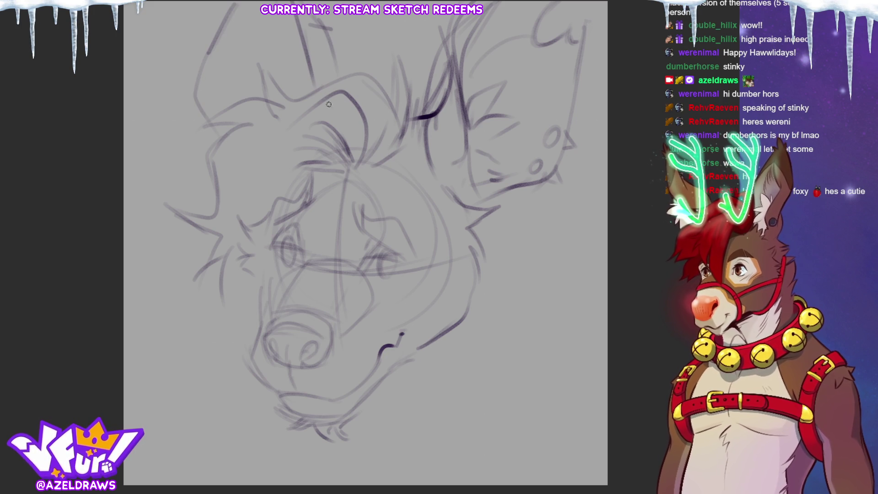
mouse_move(218, 27)
left_mouse_down()
mouse_move(250, 44)
mouse_move(234, 8)
mouse_move(247, 17)
mouse_move(204, 100)
left_mouse_up()
left_click_drag(321, 19, 339, 74)
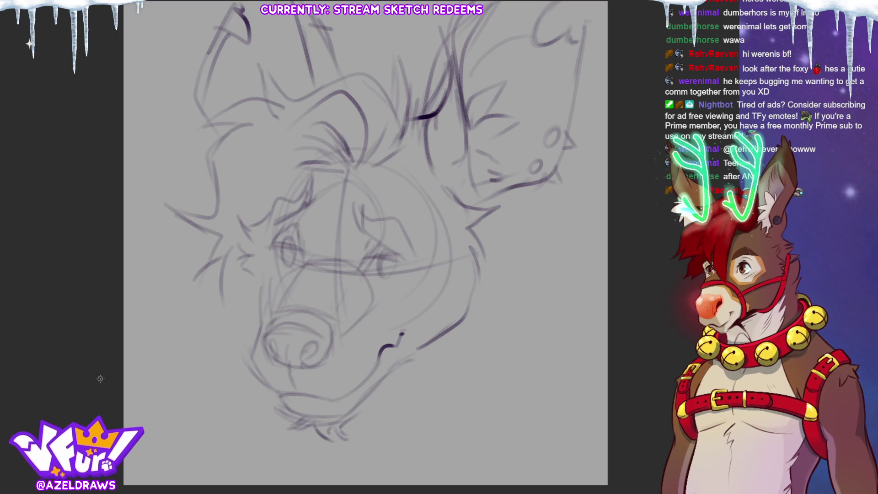
Sketch the halter strap across the muzzle top and down the cheek, redoing two misplaced strokes.
left_click_drag(246, 257, 256, 297)
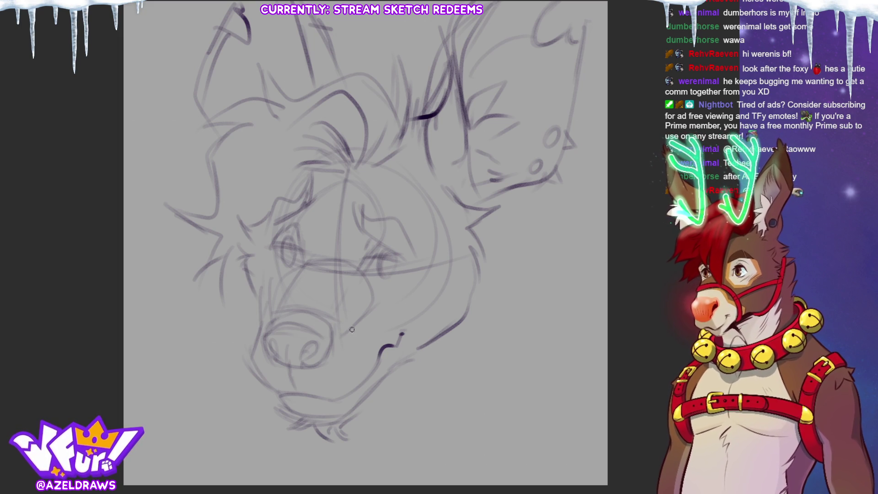
mouse_move(266, 286)
left_mouse_down()
mouse_move(324, 283)
mouse_move(394, 331)
left_mouse_up()
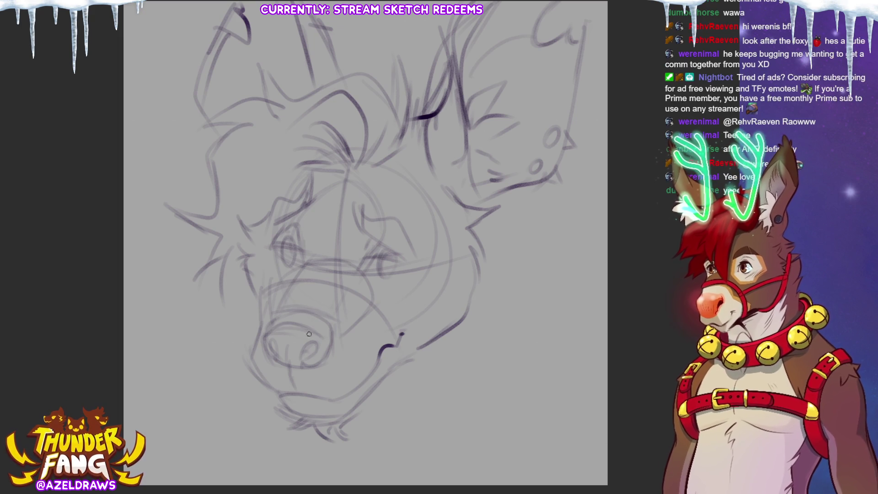
key("ctrl+z")
mouse_move(257, 295)
left_mouse_down()
mouse_move(347, 280)
mouse_move(399, 332)
left_mouse_up()
key("ctrl+z")
mouse_move(270, 284)
left_mouse_down()
mouse_move(352, 275)
mouse_move(411, 358)
left_mouse_up()
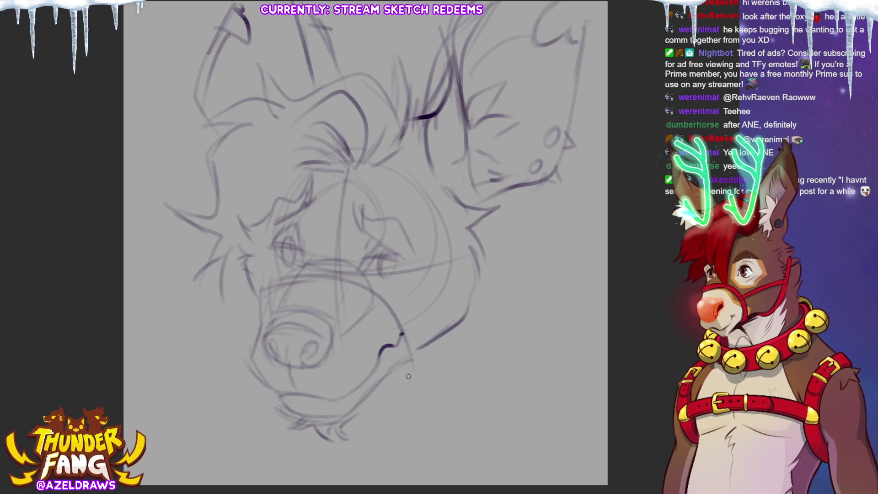
mouse_move(274, 275)
left_mouse_down()
mouse_move(302, 267)
mouse_move(380, 277)
mouse_move(423, 345)
left_mouse_up()
mouse_move(410, 303)
left_mouse_down()
mouse_move(424, 340)
mouse_move(418, 351)
left_mouse_up()
mouse_move(272, 269)
left_mouse_down()
mouse_move(258, 302)
mouse_move(353, 280)
left_mouse_up()
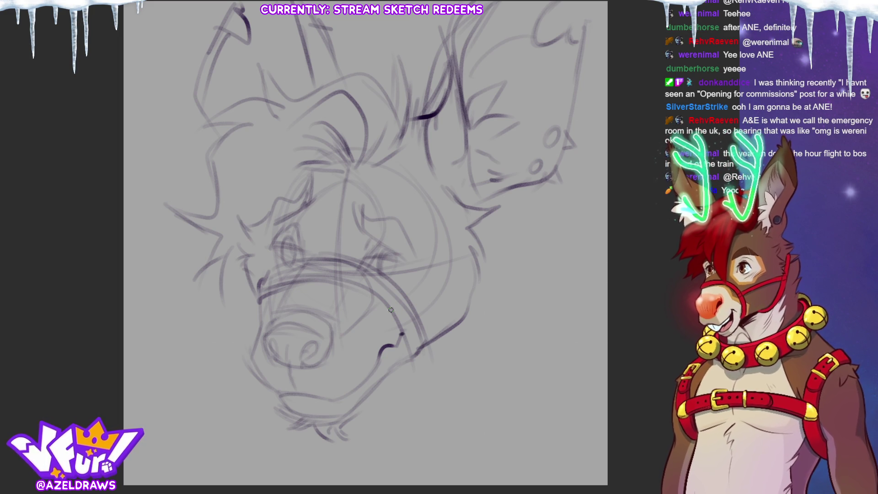
Darken the left ear's outline and the right ear's outer and inner edges with pencil strokes.
left_click_drag(306, 13, 336, 87)
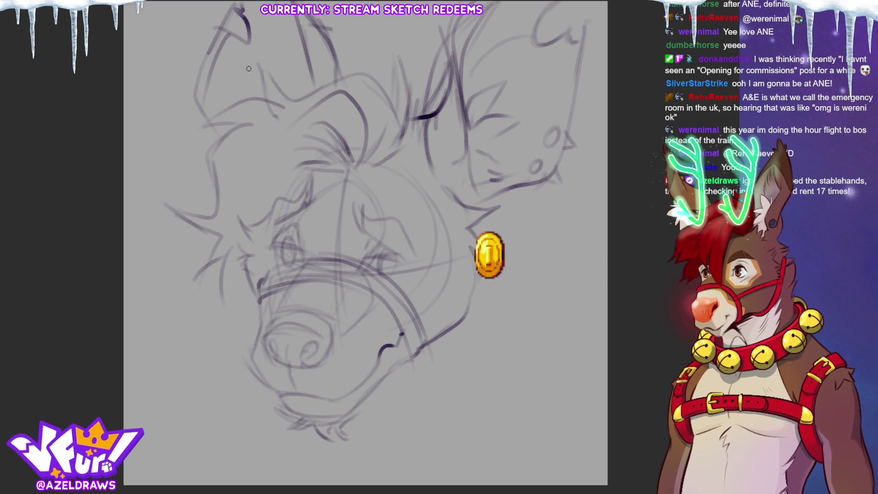
left_click_drag(300, 100, 284, 36)
left_click_drag(300, 81, 262, 32)
left_click_drag(470, 94, 522, 56)
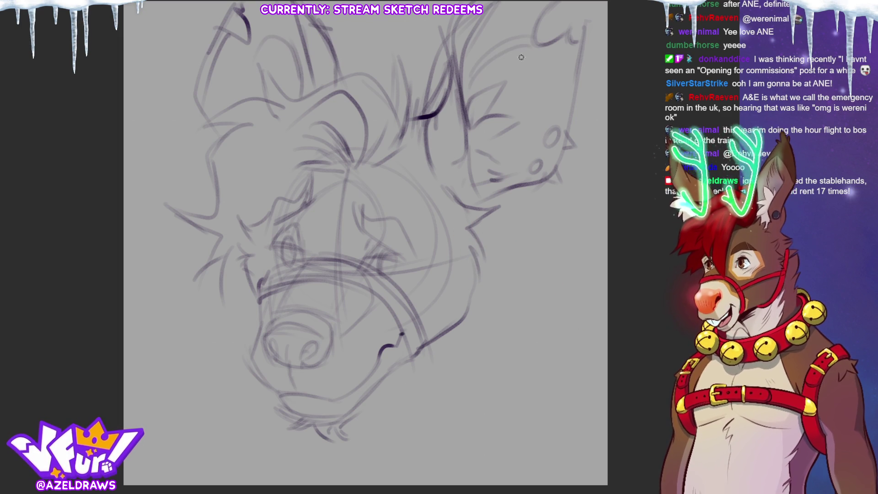
mouse_move(446, 29)
left_mouse_down()
mouse_move(460, 118)
mouse_move(441, 15)
left_mouse_up()
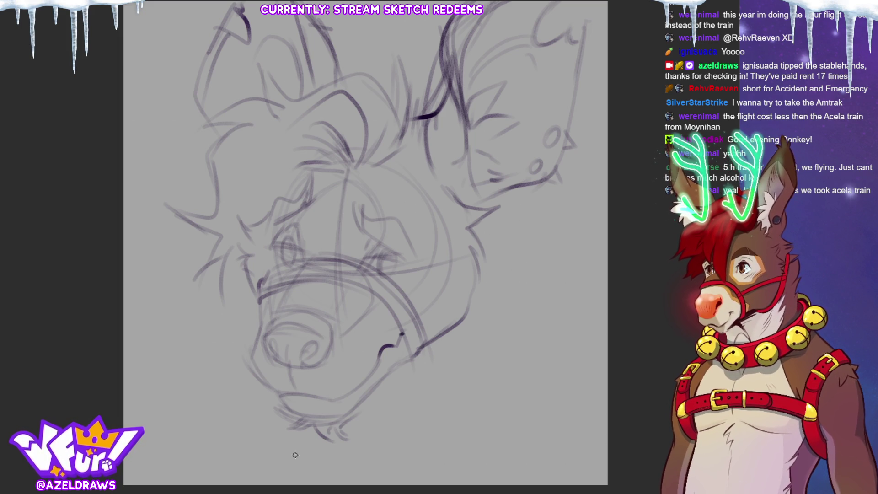
Hatch chin fur, thicken the strap below the cheek, and add a small fang and mouth curve.
mouse_move(280, 405)
left_mouse_down()
mouse_move(273, 415)
mouse_move(290, 416)
left_mouse_up()
left_click_drag(360, 407, 337, 420)
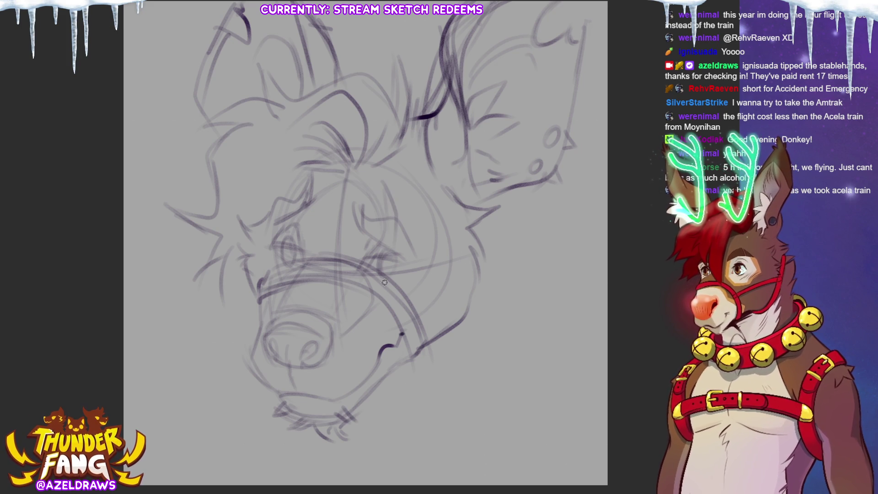
left_click_drag(388, 278, 379, 336)
left_click_drag(380, 331, 393, 282)
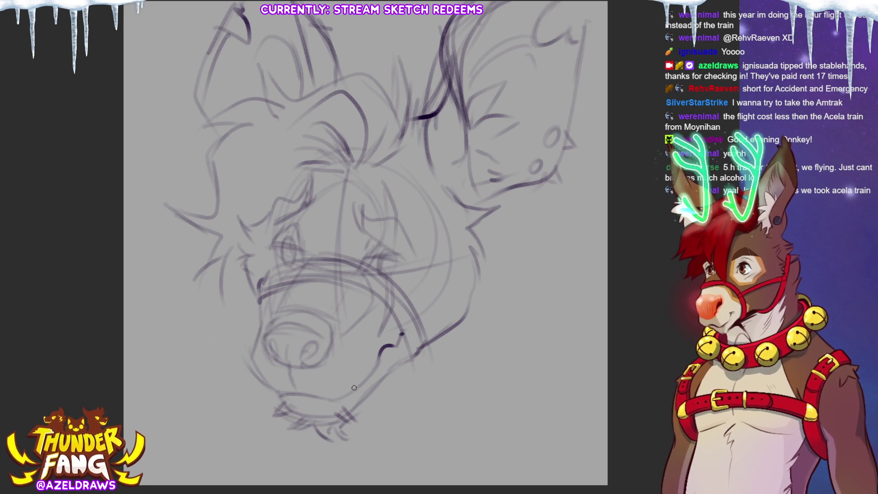
mouse_move(350, 389)
left_mouse_down()
mouse_move(358, 364)
mouse_move(365, 385)
left_mouse_up()
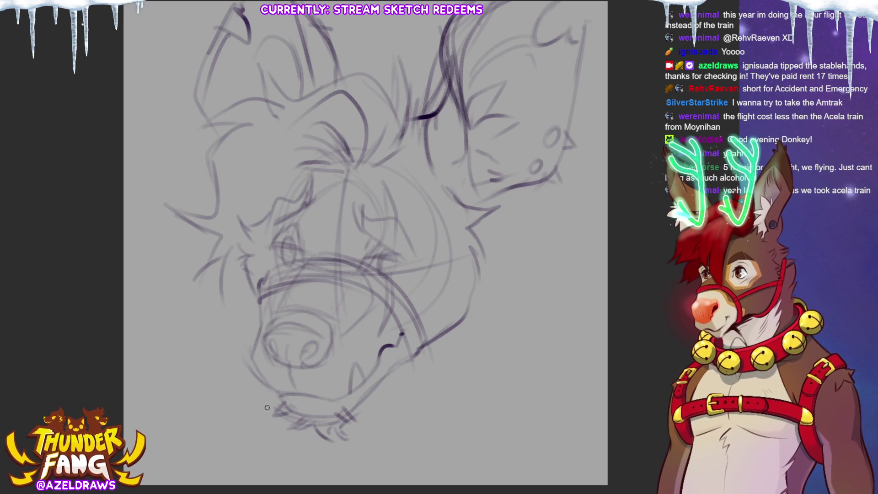
mouse_move(273, 350)
left_mouse_down()
mouse_move(271, 364)
mouse_move(313, 362)
mouse_move(274, 352)
mouse_move(282, 375)
mouse_move(307, 365)
left_mouse_up()
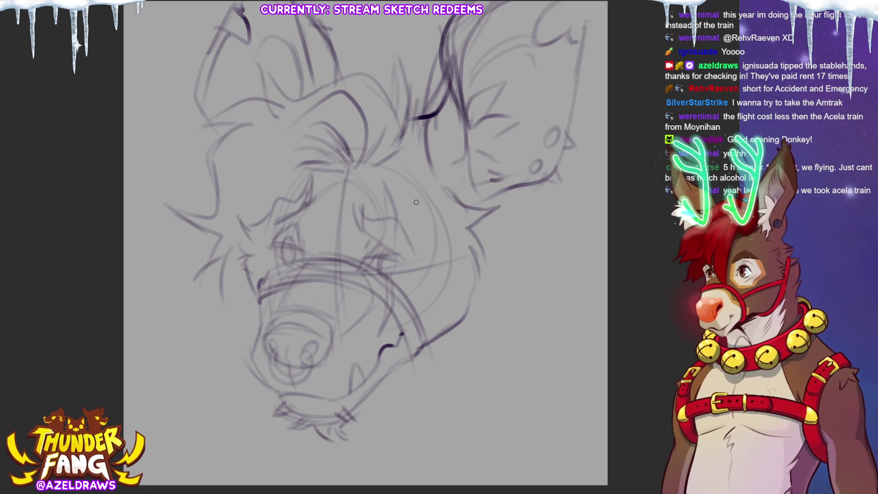
Pencil a jaw-to-cheek contour, a short cheek stroke and rough fur strokes along the right ear.
mouse_move(373, 296)
left_mouse_down()
mouse_move(429, 259)
mouse_move(432, 236)
mouse_move(423, 289)
mouse_move(442, 303)
left_mouse_up()
left_click_drag(452, 271, 443, 299)
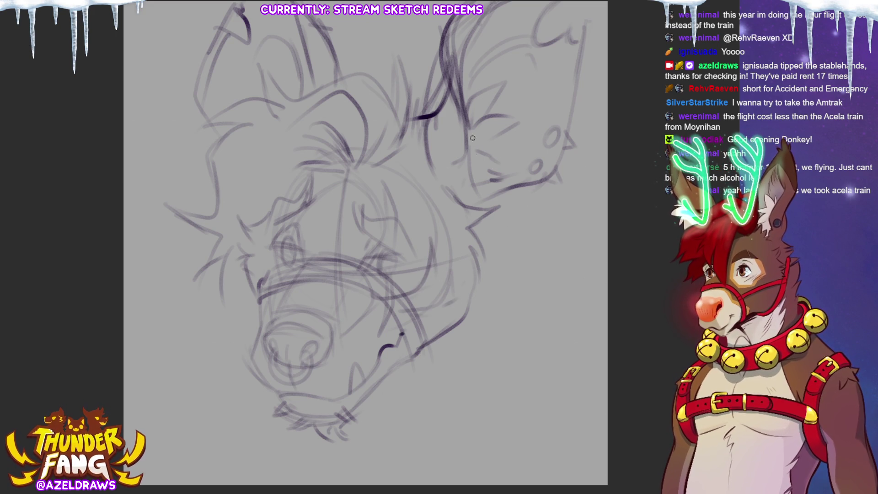
mouse_move(405, 144)
left_mouse_down()
mouse_move(430, 81)
mouse_move(413, 119)
left_mouse_up()
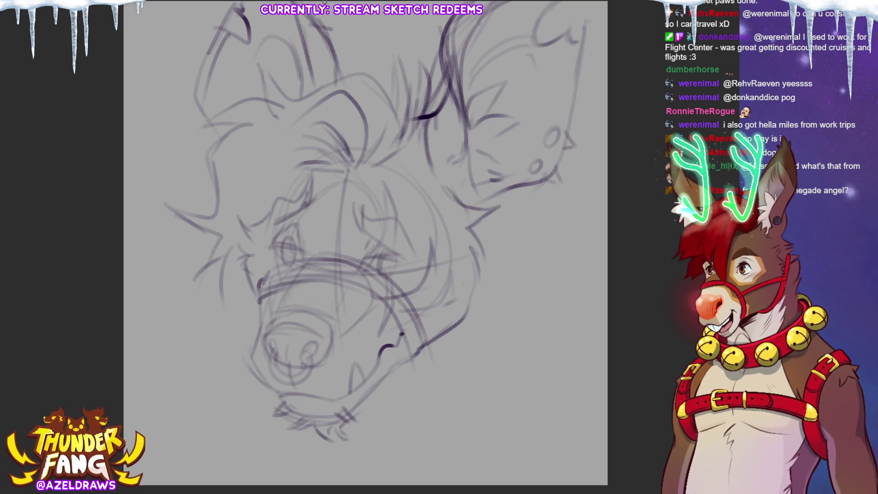
Firm up both ear edges and draw two halter strap lines rising from the muzzle.
left_click_drag(221, 41, 200, 112)
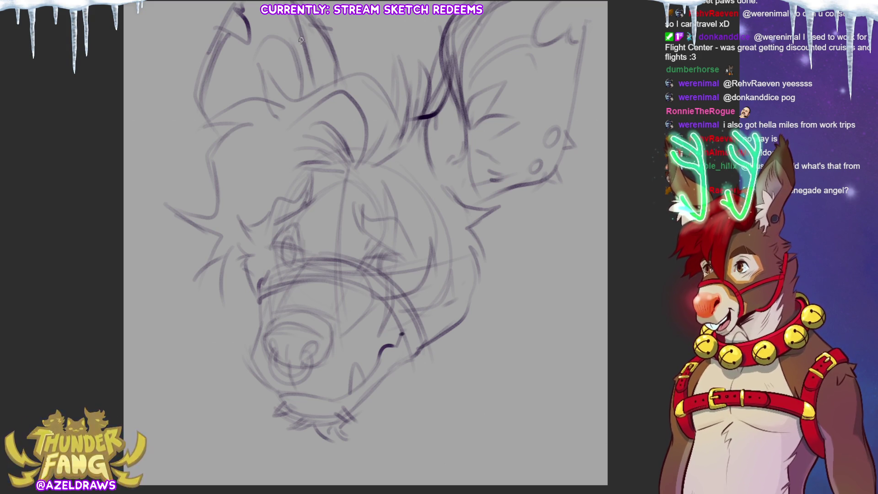
mouse_move(298, 15)
left_mouse_down()
mouse_move(329, 69)
mouse_move(319, 104)
left_mouse_up()
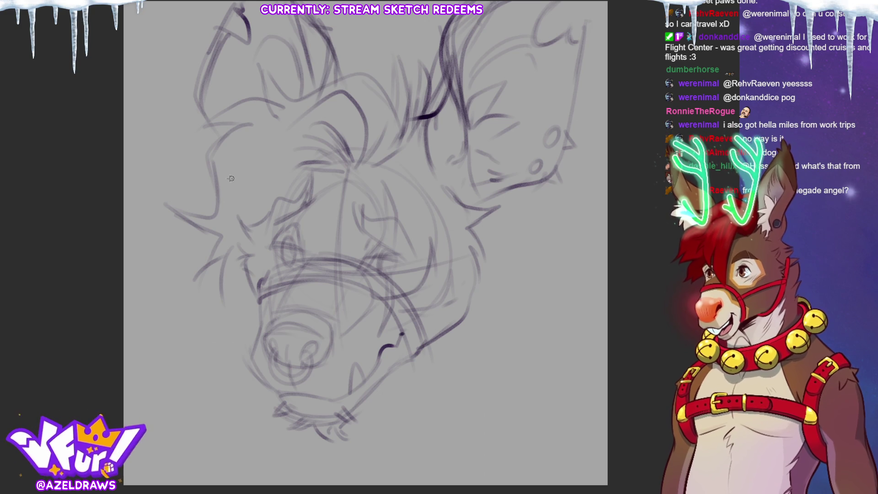
left_click_drag(303, 15, 307, 87)
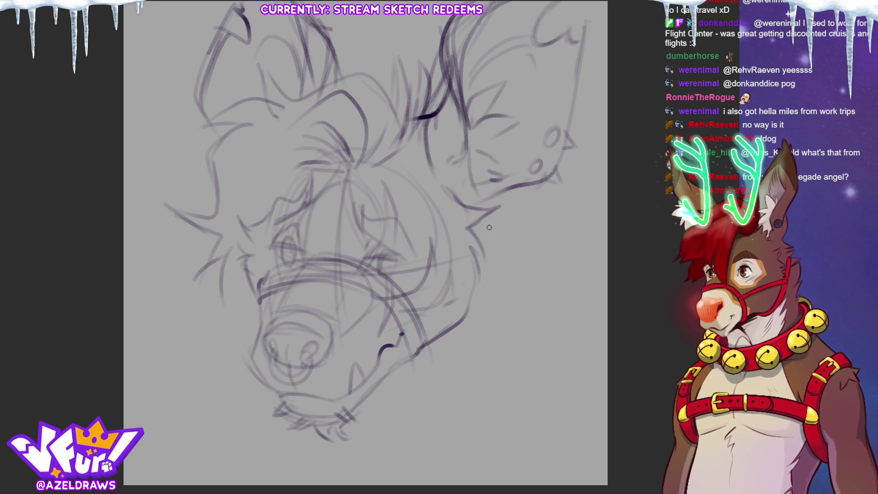
left_click_drag(394, 305, 472, 241)
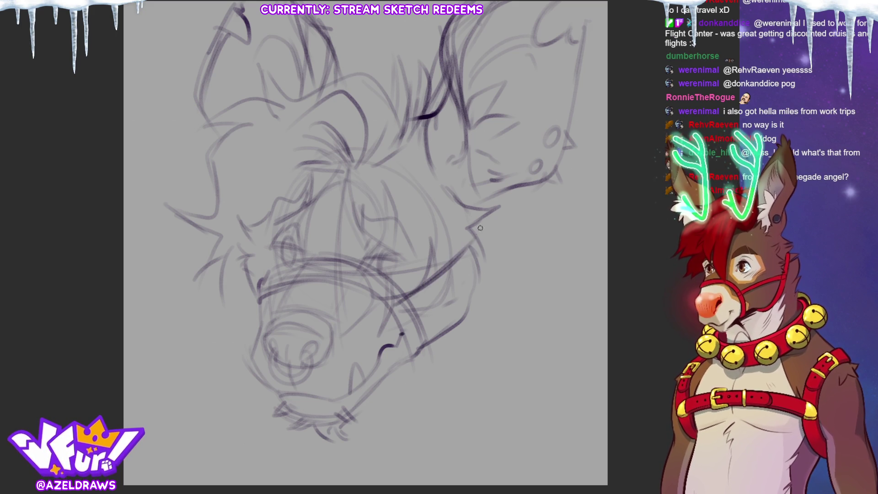
mouse_move(403, 305)
left_mouse_down()
mouse_move(453, 286)
mouse_move(479, 260)
left_mouse_up()
Draw the jaw-to-neck line on the right side, undo it, and redraw it extending down the neck.
left_click_drag(500, 198, 471, 309)
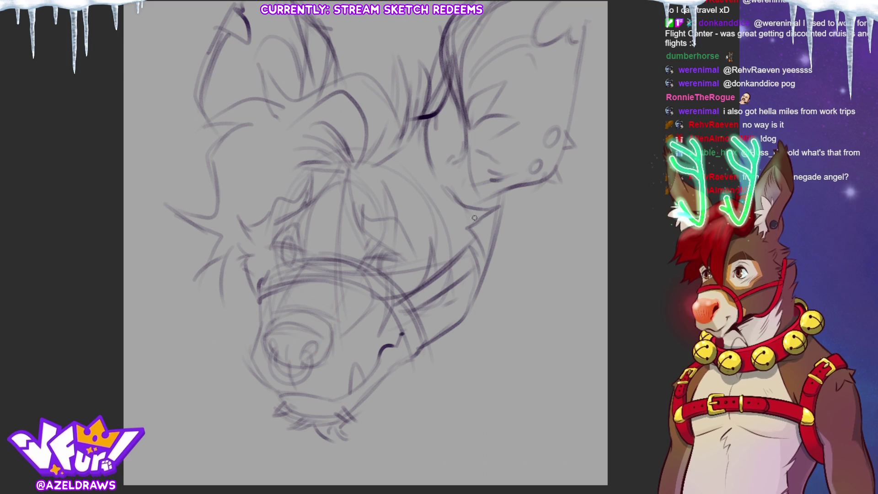
key("ctrl+z")
key("ctrl+z")
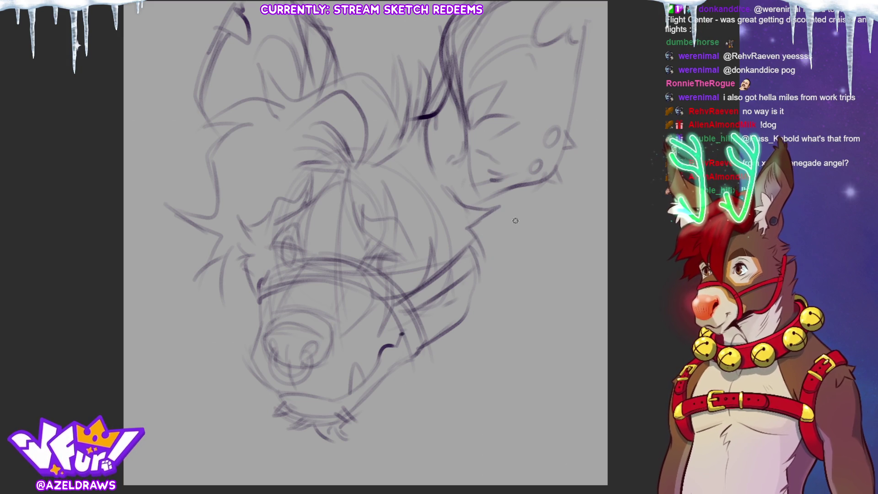
left_click_drag(503, 210, 477, 301)
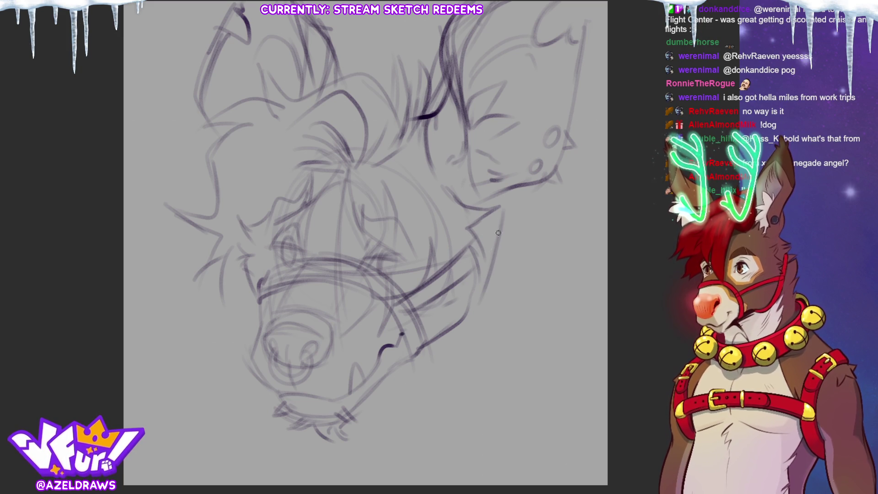
mouse_move(501, 221)
left_mouse_down()
mouse_move(473, 318)
mouse_move(437, 339)
left_mouse_up()
left_click_drag(486, 205, 471, 272)
left_click_drag(499, 190, 493, 211)
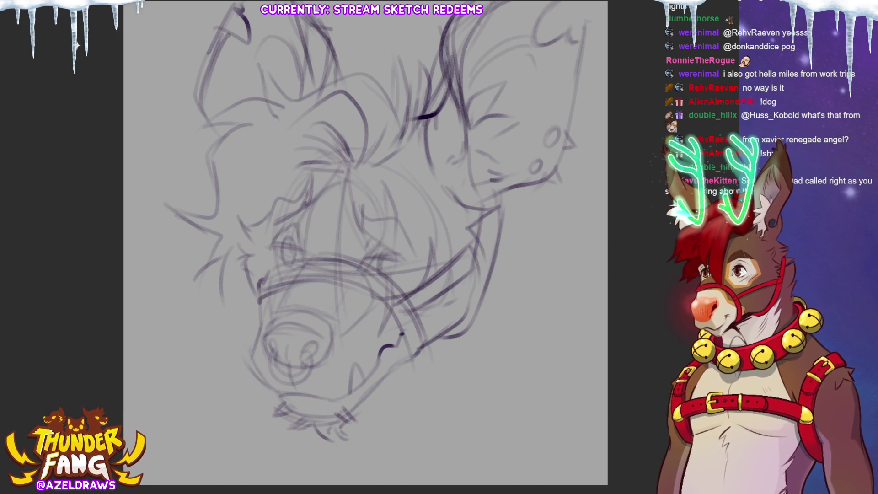
Darken the jaw and cheek line and add fur tufts along the jaw's right edge.
left_click_drag(477, 251, 449, 332)
left_click_drag(475, 280, 454, 327)
mouse_move(502, 226)
left_mouse_down()
mouse_move(503, 270)
mouse_move(474, 314)
left_mouse_up()
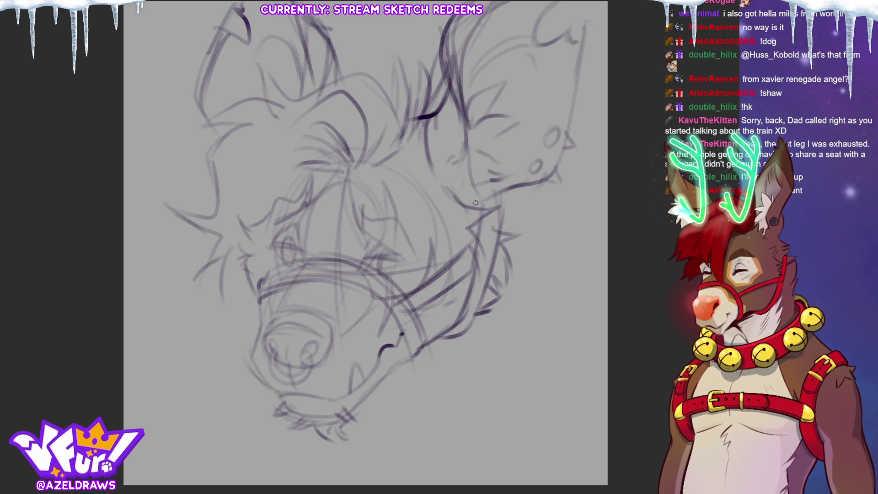
left_click_drag(501, 193, 497, 230)
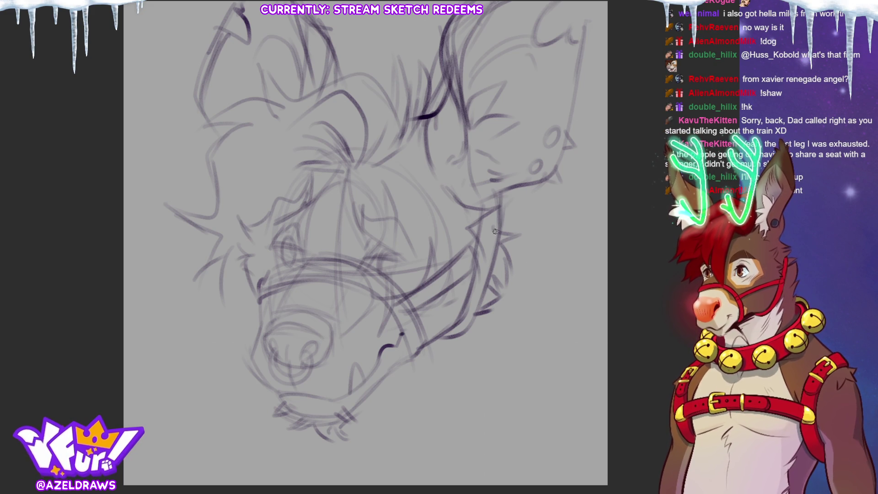
mouse_move(486, 200)
left_mouse_down()
mouse_move(471, 201)
mouse_move(541, 182)
left_mouse_up()
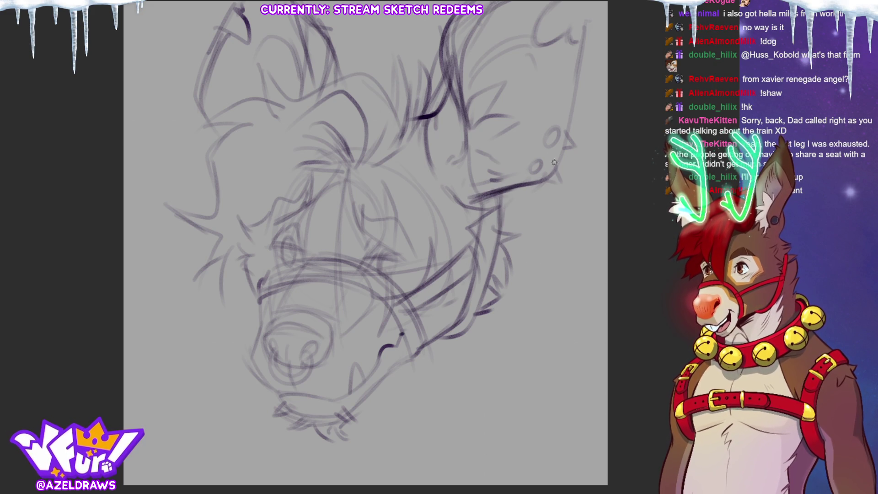
Add fur strokes to the left cheek and sketch the halter strap across the jaw.
left_click_drag(226, 222, 196, 282)
mouse_move(236, 251)
left_mouse_down()
mouse_move(231, 294)
mouse_move(252, 289)
mouse_move(264, 307)
mouse_move(277, 261)
left_mouse_up()
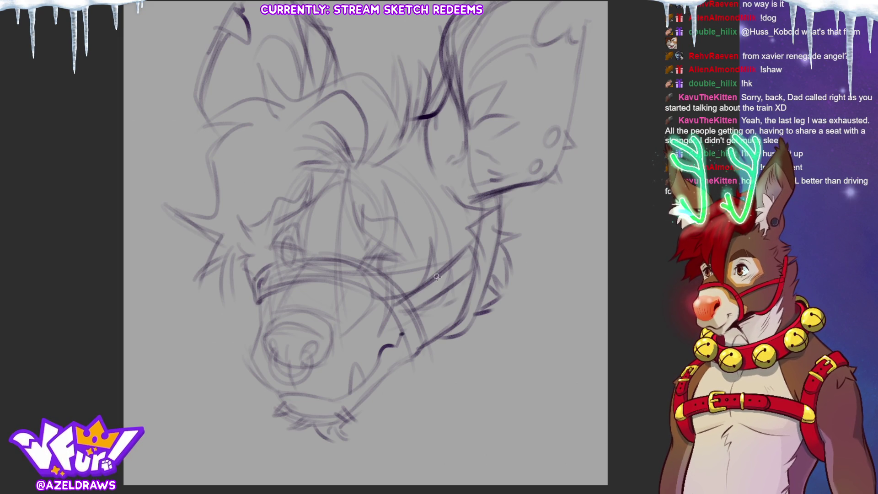
mouse_move(401, 331)
left_mouse_down()
mouse_move(406, 364)
mouse_move(430, 342)
left_mouse_up()
left_click_drag(422, 334, 417, 313)
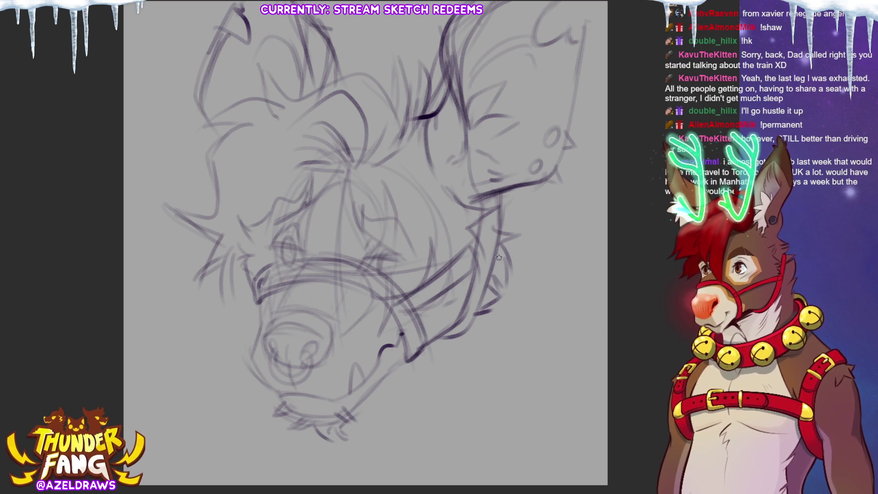
Draw long neck lines down from the jaw, redrawing one longer, plus chin and throat strokes.
left_click_drag(503, 196, 497, 347)
left_click_drag(516, 220, 494, 403)
left_click_drag(523, 206, 490, 426)
key("ctrl+z")
left_click_drag(512, 217, 463, 457)
left_click_drag(272, 384, 263, 432)
mouse_move(271, 369)
left_mouse_down()
mouse_move(250, 440)
mouse_move(235, 457)
left_mouse_up()
left_click_drag(213, 429, 249, 484)
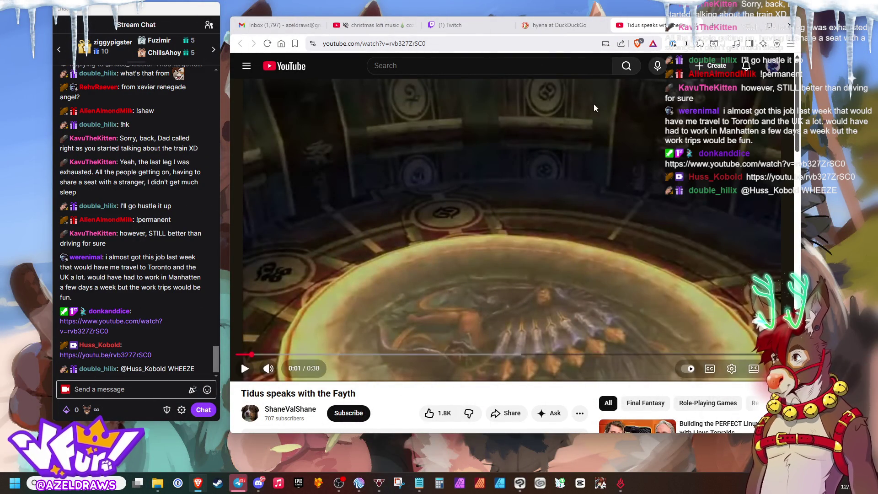
Shift the stream chat window and browser window to the left.
left_click_drag(174, 9, 127, 17)
left_click_drag(728, 33, 670, 42)
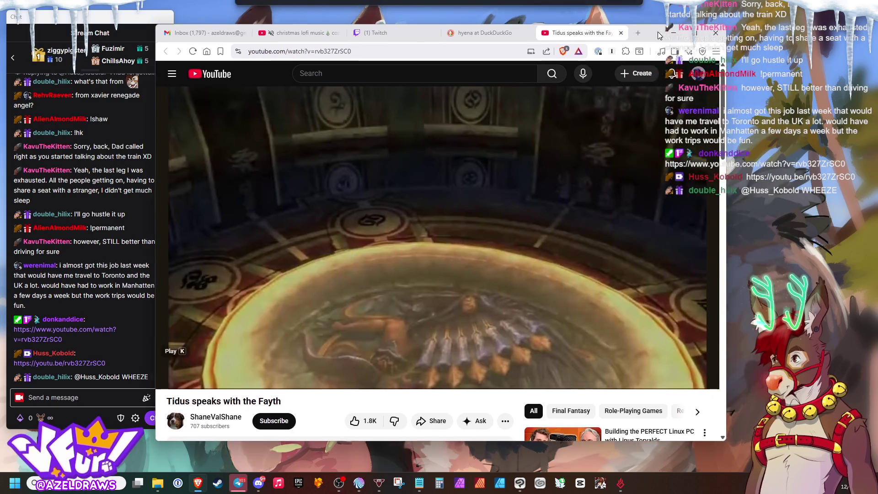
left_click_drag(283, 364, 178, 365)
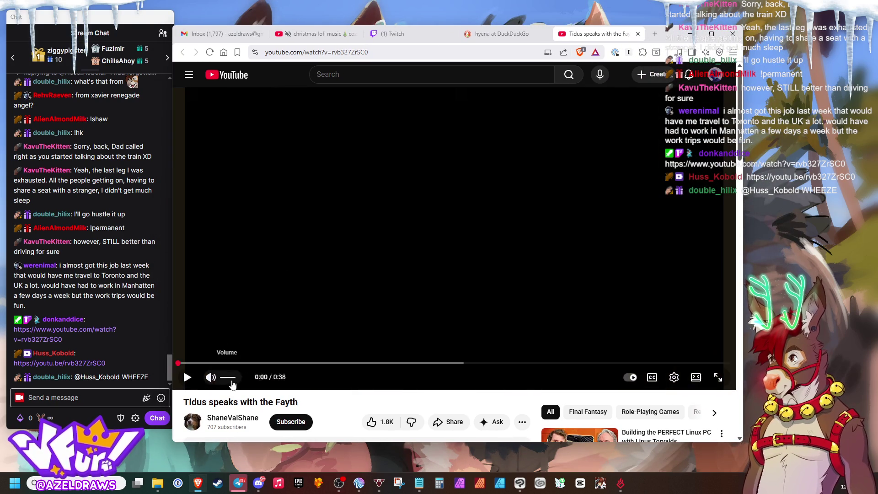
Set the video quality to 360p, play it to the end, then allow the held chat message.
left_click(675, 379)
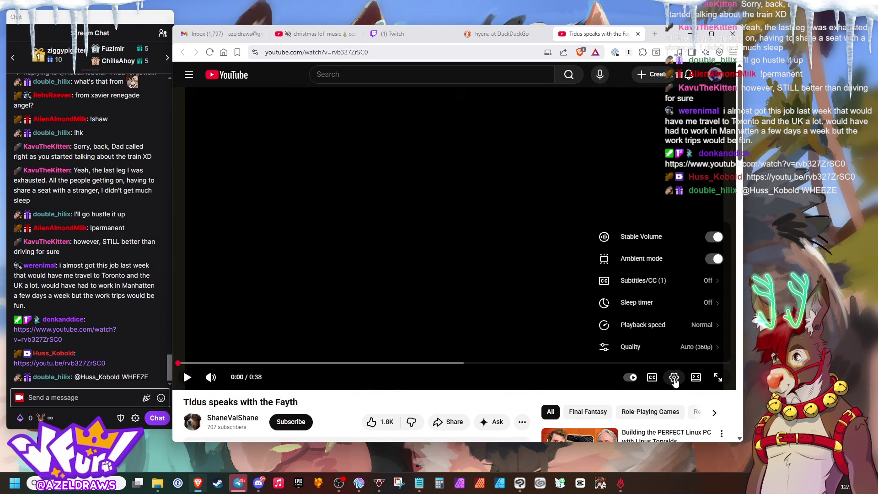
left_click(686, 347)
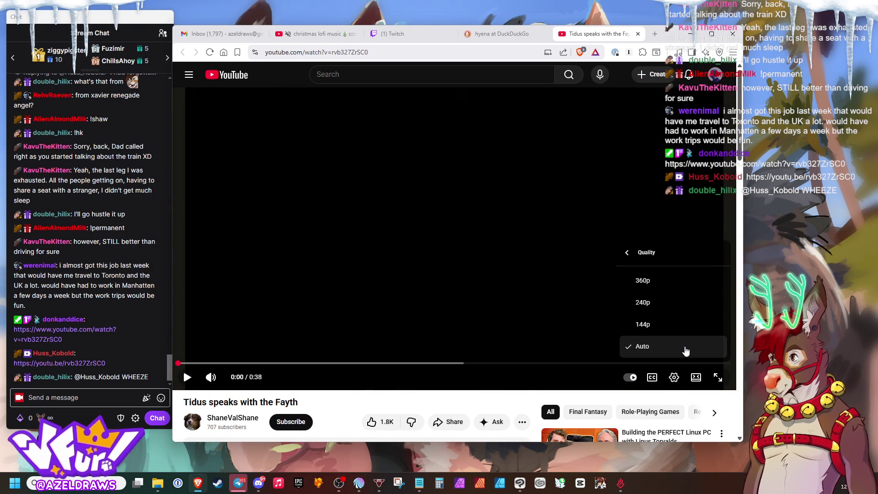
left_click(632, 281)
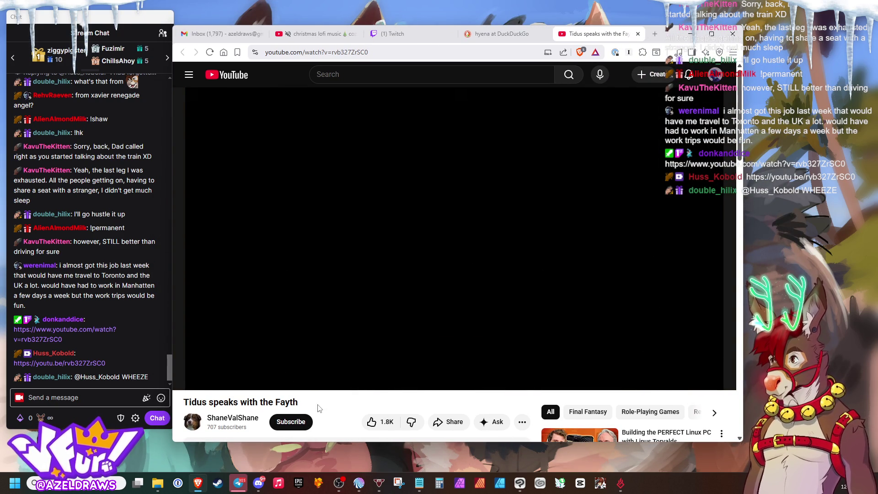
left_click(187, 378)
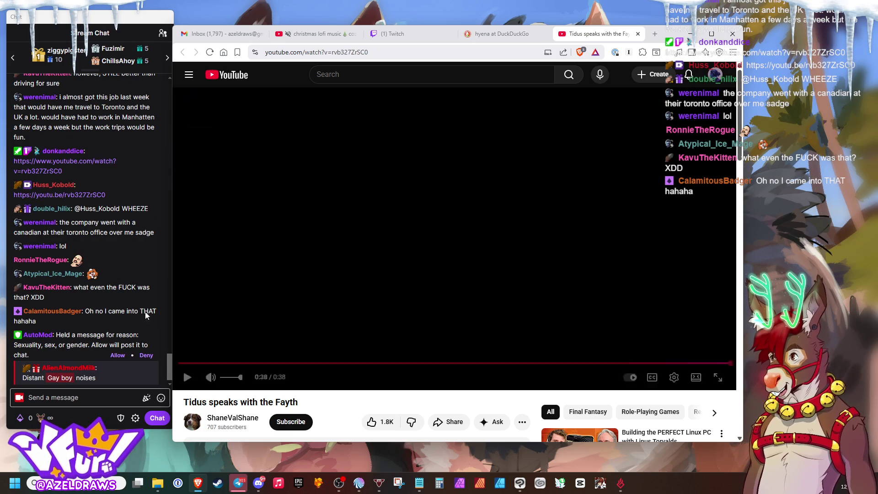
left_click(117, 356)
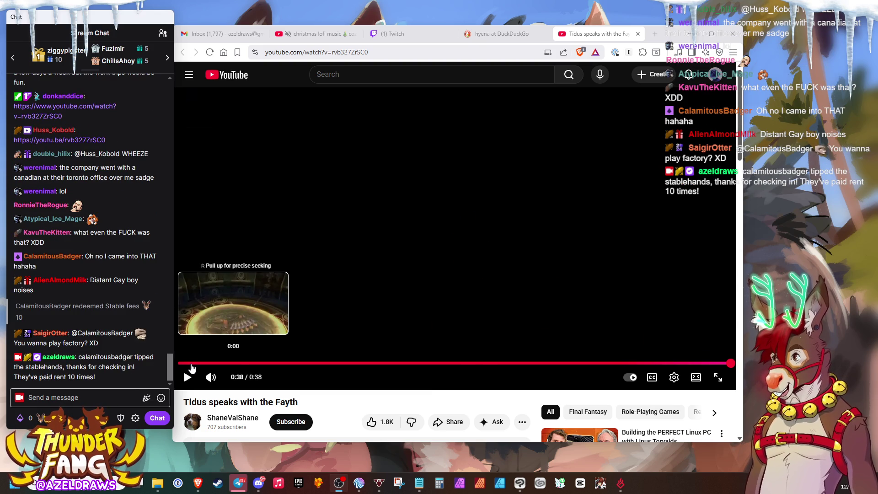
Rewind the Fayth video to the beginning and play it again.
left_click(179, 364)
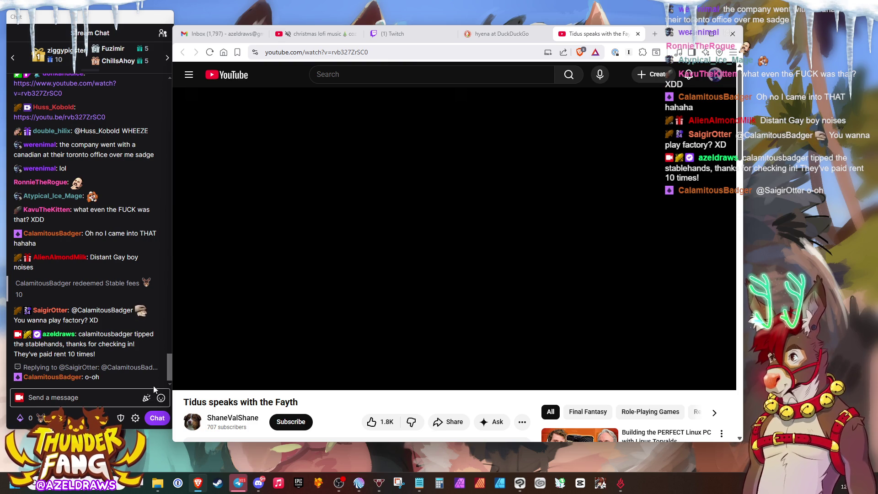
left_click(185, 376)
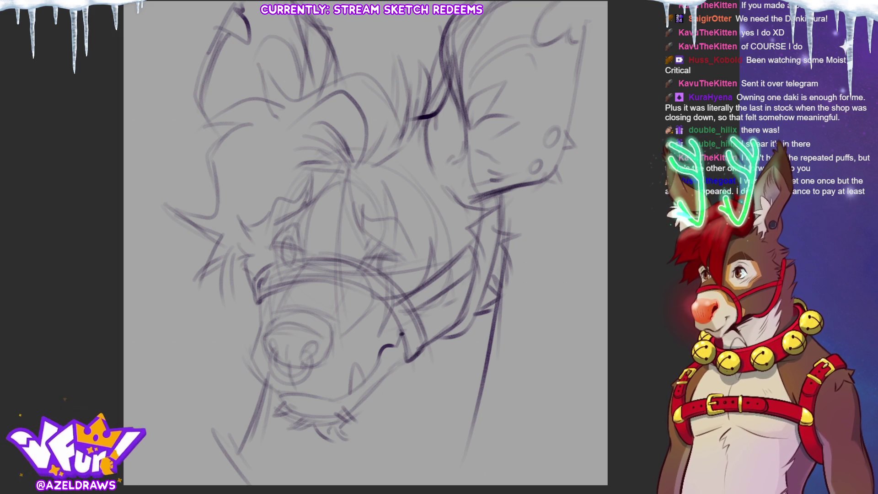
Sketch the lower jaw strokes at the lower left of the head.
left_click_drag(256, 417, 291, 460)
mouse_move(235, 381)
left_mouse_down()
mouse_move(263, 429)
mouse_move(304, 464)
left_mouse_up()
Draw the curved jaw line and both curved edges of the collar band.
mouse_move(241, 406)
left_mouse_down()
mouse_move(464, 440)
mouse_move(500, 404)
left_mouse_up()
mouse_move(204, 432)
left_mouse_down()
mouse_move(229, 385)
mouse_move(267, 389)
mouse_move(236, 371)
mouse_move(268, 388)
mouse_move(266, 423)
left_mouse_up()
mouse_move(243, 396)
left_mouse_down()
mouse_move(277, 437)
mouse_move(389, 462)
mouse_move(472, 415)
left_mouse_up()
mouse_move(267, 412)
left_mouse_down()
mouse_move(362, 455)
mouse_move(480, 405)
mouse_move(489, 390)
mouse_move(505, 392)
left_mouse_up()
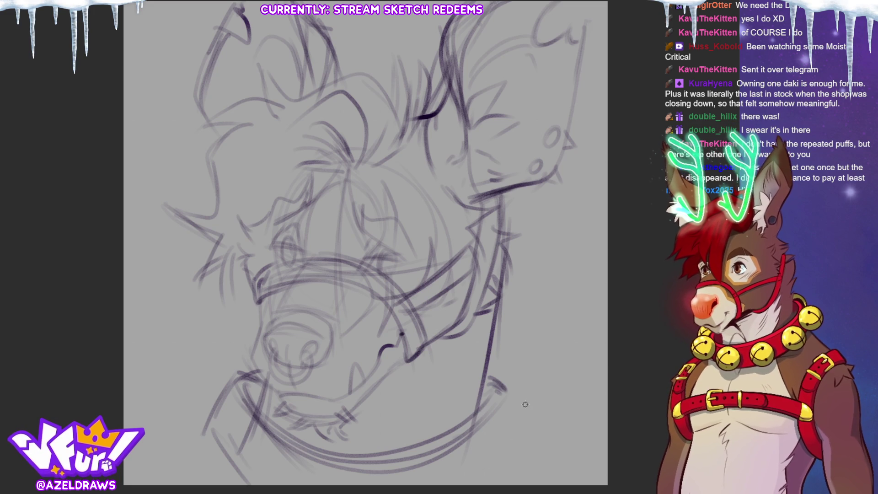
Sketch the neck's right edge, the lower-left neck and collar edge, and an arc left of the snout.
mouse_move(503, 387)
left_mouse_down()
mouse_move(499, 448)
mouse_move(482, 482)
left_mouse_up()
left_click_drag(496, 421, 484, 463)
mouse_move(232, 380)
left_mouse_down()
mouse_move(204, 470)
mouse_move(208, 429)
left_mouse_up()
left_click_drag(225, 428, 197, 476)
left_click_drag(226, 449, 201, 484)
left_click_drag(221, 442, 193, 485)
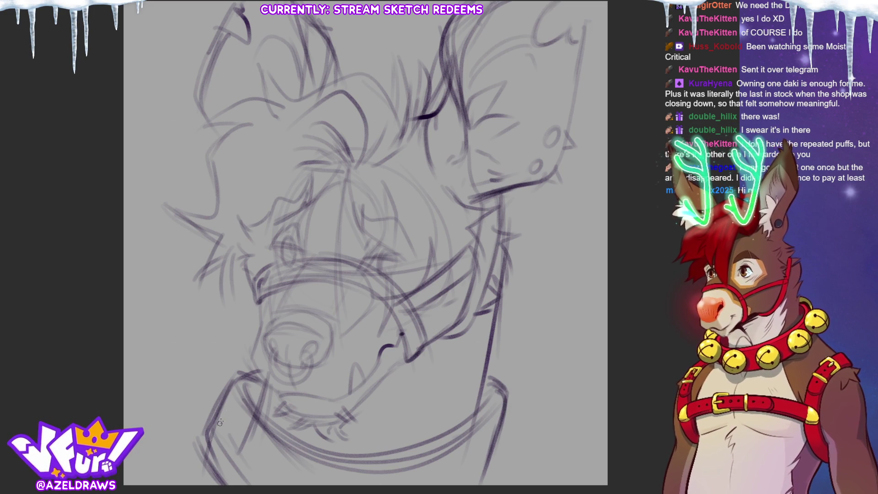
mouse_move(243, 337)
left_mouse_down()
mouse_move(200, 349)
mouse_move(195, 409)
left_mouse_up()
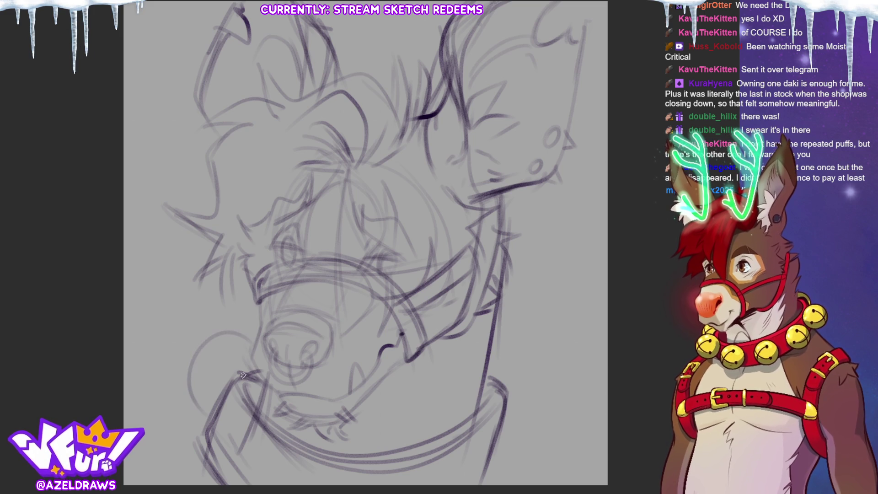
Sketch a large round bell at the lower left and strokes along the collar's bottom.
mouse_move(247, 423)
left_mouse_down()
mouse_move(208, 381)
mouse_move(215, 476)
mouse_move(246, 423)
left_mouse_up()
left_click_drag(252, 478, 199, 450)
left_click_drag(283, 451, 254, 478)
left_click_drag(334, 484, 393, 472)
left_click_drag(458, 453, 421, 489)
Undo a stray lower-right arc, sketch a round bell at the lower right, and dot the left bell.
mouse_move(489, 442)
left_mouse_down()
mouse_move(462, 482)
mouse_move(526, 471)
left_mouse_up()
key("ctrl+z")
left_click_drag(501, 399, 551, 416)
left_click_drag(555, 455, 519, 478)
left_click_drag(544, 414, 555, 466)
mouse_move(501, 394)
left_mouse_down()
mouse_move(530, 400)
mouse_move(553, 450)
left_mouse_up()
left_click_drag(486, 351, 531, 397)
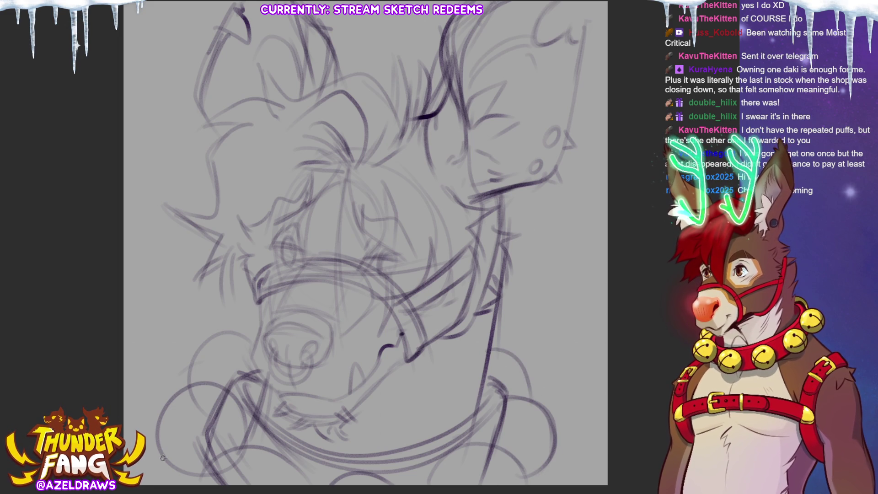
left_click(192, 409)
Add a dotted slit and short detail strokes to the left and right bells, plus an arc atop the head.
left_click_drag(190, 376, 229, 352)
scroll(233, 352, "down", 1)
left_click_drag(351, 369, 345, 357)
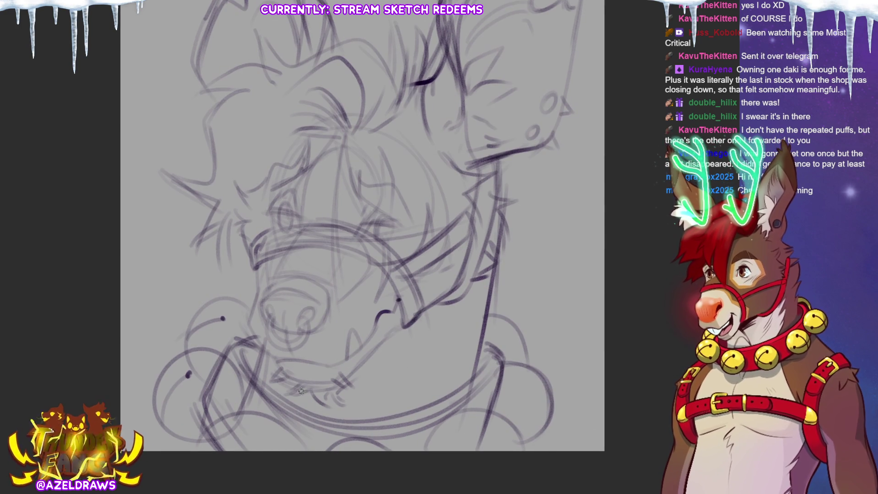
left_click_drag(226, 440, 224, 450)
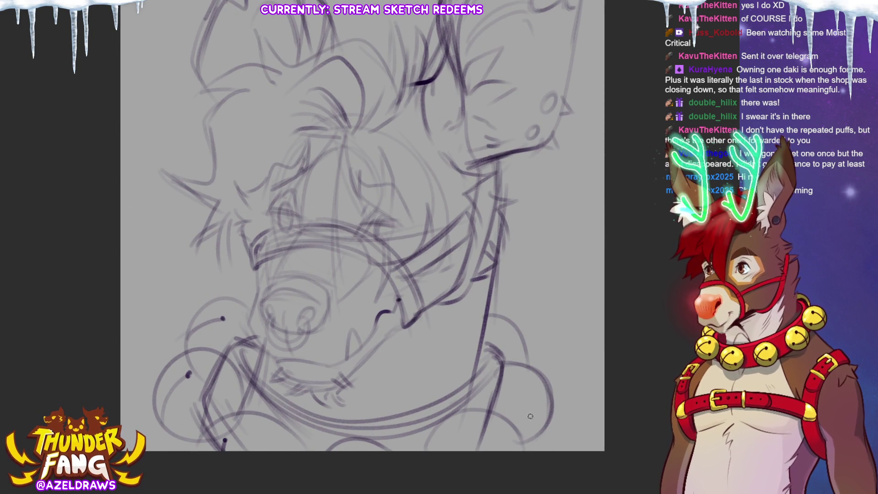
left_click_drag(496, 433, 503, 450)
left_click_drag(528, 383, 545, 430)
left_click_drag(511, 348, 523, 362)
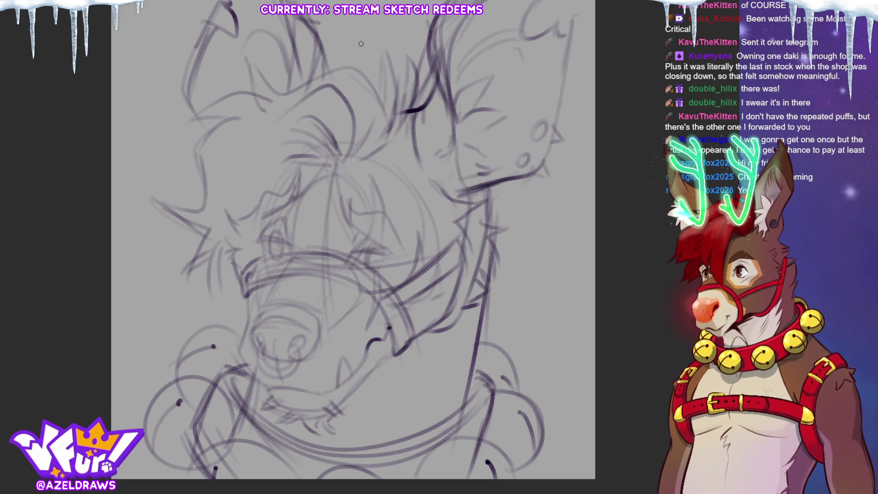
mouse_move(364, 32)
left_mouse_down()
mouse_move(381, 89)
mouse_move(350, 24)
mouse_move(352, 70)
mouse_move(348, 55)
mouse_move(323, 43)
mouse_move(312, 52)
mouse_move(365, 111)
mouse_move(388, 99)
mouse_move(402, 2)
mouse_move(412, 87)
mouse_move(432, 9)
left_mouse_up()
Sketch four antler strokes, including a prong loop, across the top of the head, then darken the nose's right nostril.
mouse_move(224, 66)
left_mouse_down()
mouse_move(254, 103)
mouse_move(238, 46)
mouse_move(267, 89)
left_mouse_up()
mouse_move(251, 48)
left_mouse_down()
mouse_move(250, 31)
mouse_move(265, 82)
mouse_move(253, 25)
mouse_move(292, 82)
mouse_move(314, 2)
mouse_move(333, 50)
mouse_move(311, 81)
mouse_move(315, 91)
left_mouse_up()
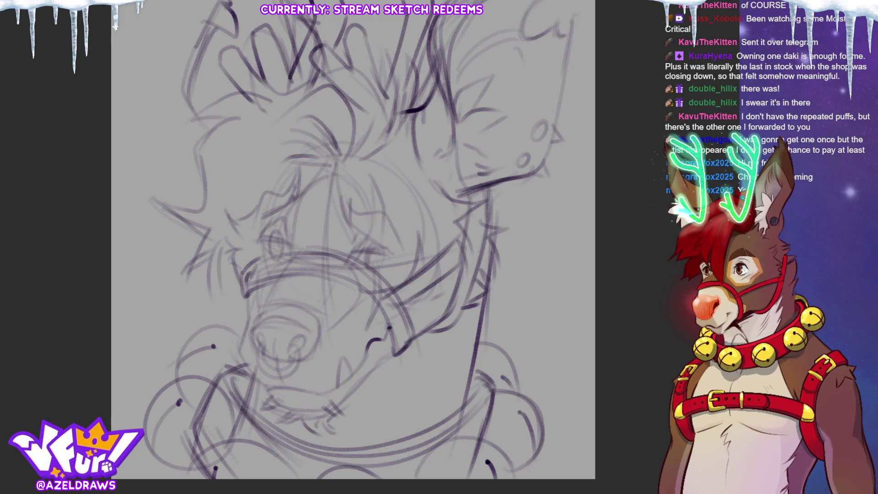
left_click_drag(268, 2, 313, 38)
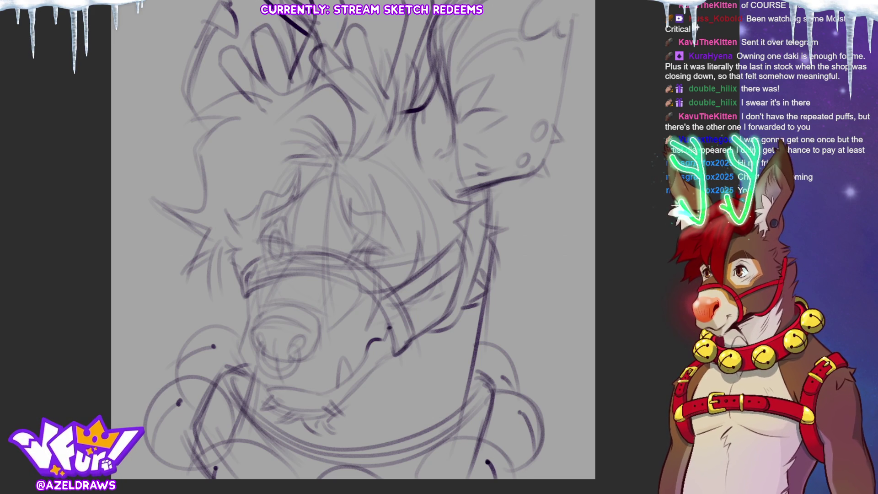
left_click_drag(382, 13, 403, 38)
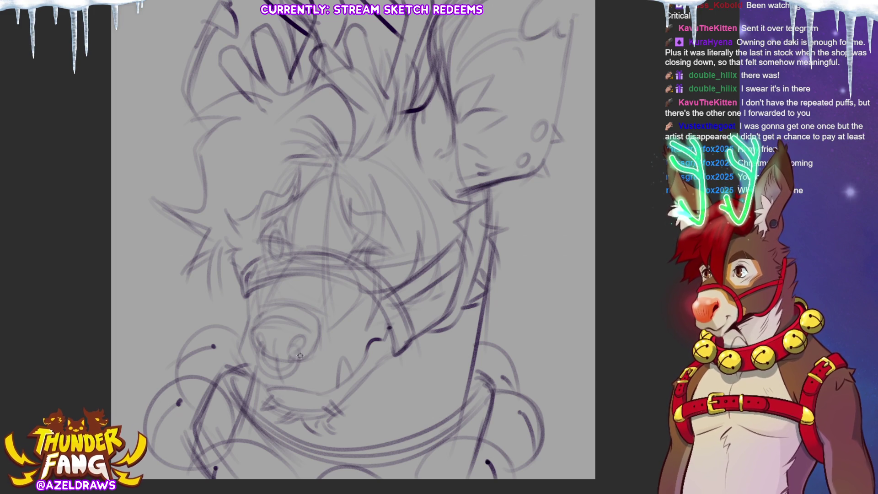
mouse_move(299, 350)
left_mouse_down()
mouse_move(292, 355)
mouse_move(320, 346)
mouse_move(251, 356)
mouse_move(249, 324)
mouse_move(261, 309)
left_mouse_up()
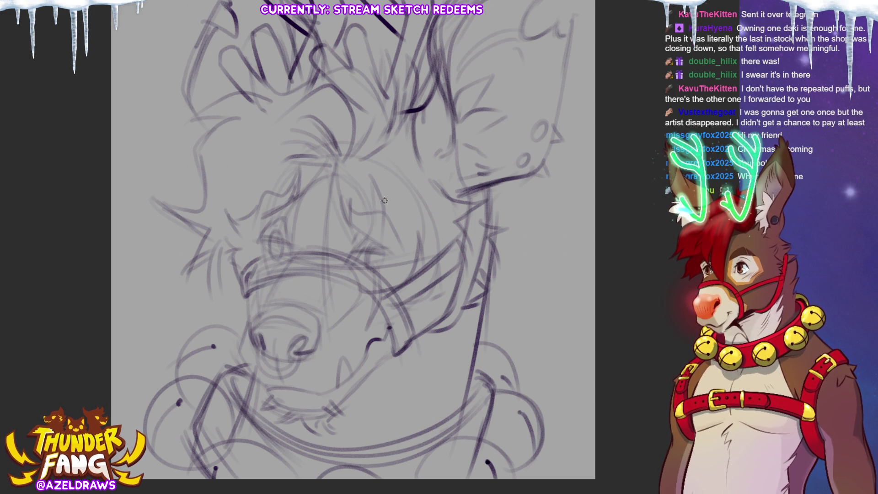
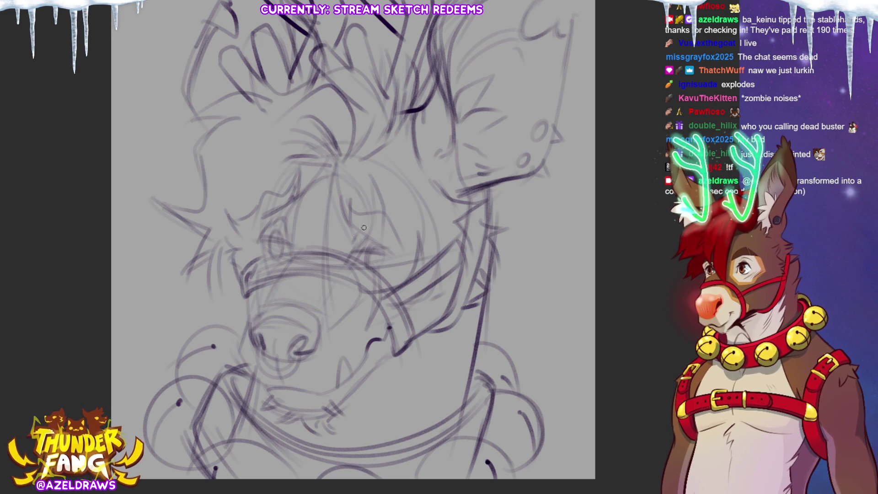
Refine the eye, muzzle, chin and chest pencil strokes, then fade the rough sketch layer.
mouse_move(396, 254)
left_mouse_down()
mouse_move(355, 252)
mouse_move(392, 256)
left_mouse_up()
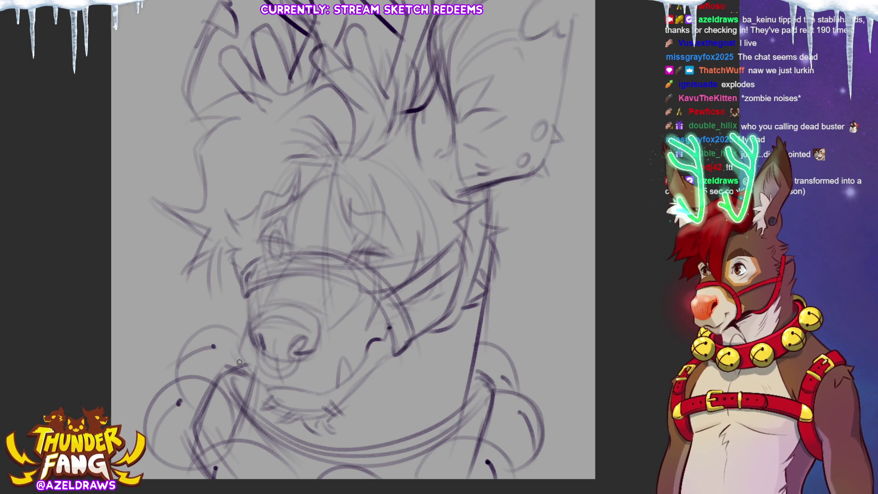
mouse_move(251, 304)
left_mouse_down()
mouse_move(235, 356)
mouse_move(275, 394)
mouse_move(323, 394)
mouse_move(353, 372)
left_mouse_up()
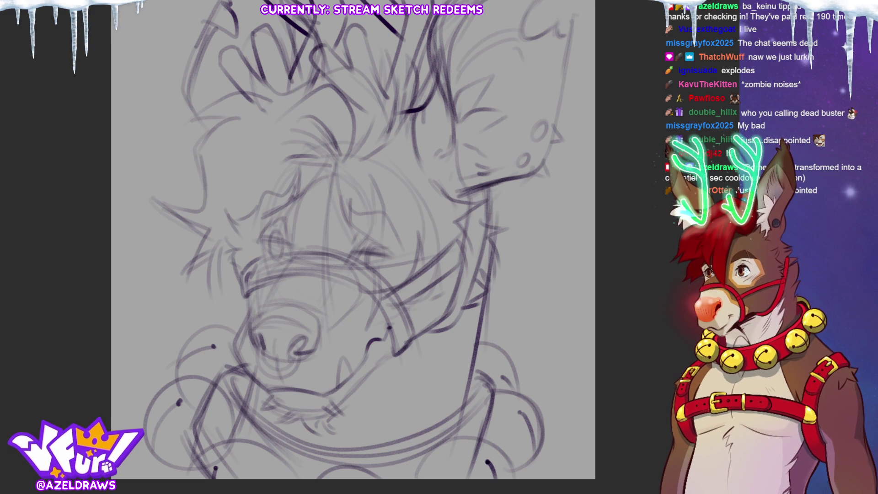
mouse_move(407, 371)
left_mouse_down()
mouse_move(438, 390)
mouse_move(426, 353)
left_mouse_up()
left_click_drag(388, 390, 431, 410)
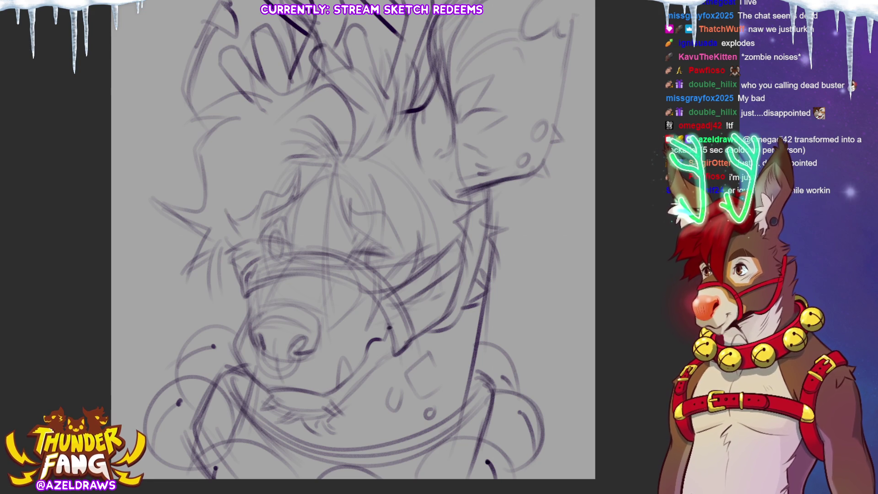
key("5")
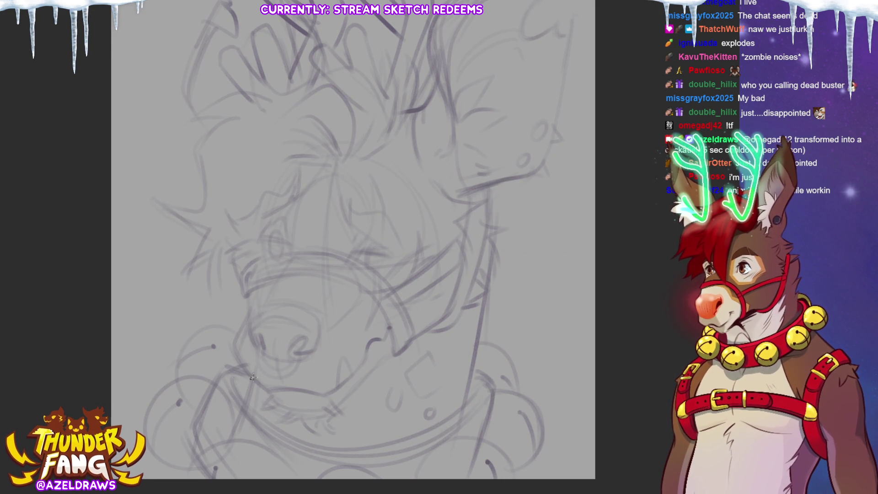
Ink the nose outline, nose ring and eye line, redrawing the arc across the nose top.
mouse_move(260, 306)
left_mouse_down()
mouse_move(250, 327)
mouse_move(269, 366)
mouse_move(305, 337)
mouse_move(303, 354)
left_mouse_up()
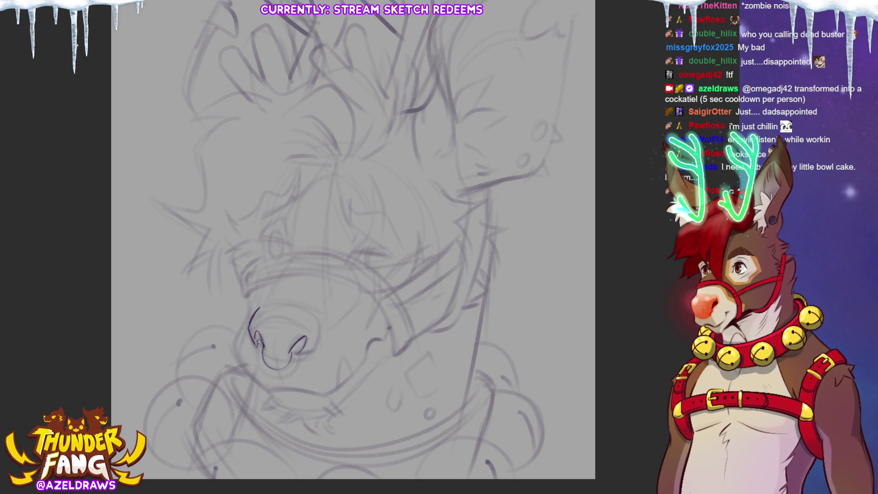
mouse_move(296, 346)
left_mouse_down()
mouse_move(298, 361)
mouse_move(291, 357)
left_mouse_up()
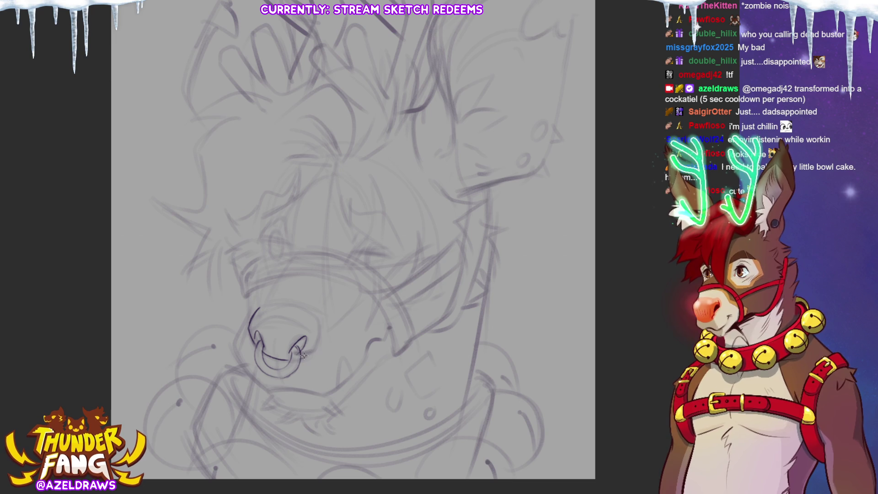
left_click_drag(319, 323, 315, 351)
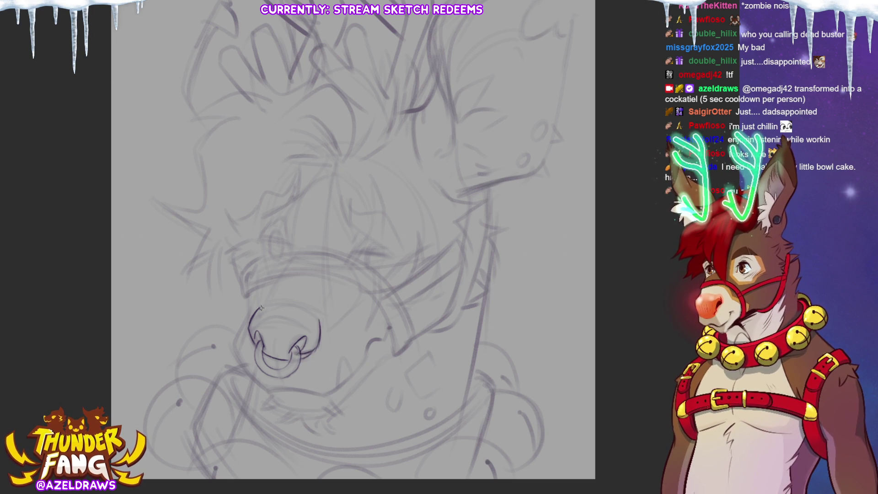
left_click_drag(258, 307, 319, 320)
key("ctrl+z")
left_click_drag(258, 307, 316, 313)
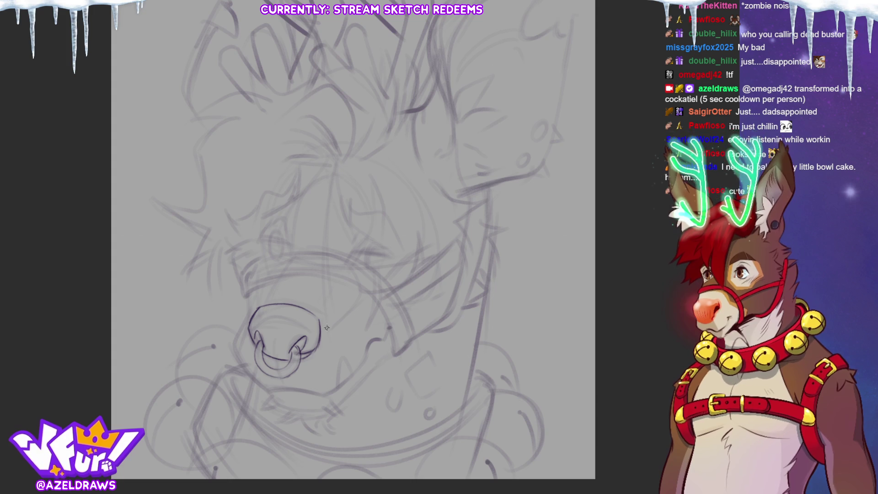
left_click_drag(321, 338, 314, 344)
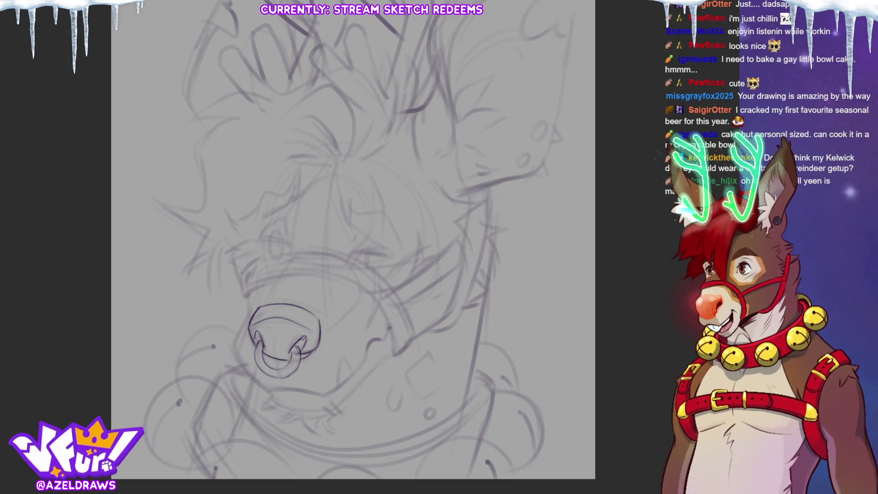
mouse_move(348, 203)
left_mouse_down()
mouse_move(353, 219)
mouse_move(384, 214)
mouse_move(395, 229)
mouse_move(401, 255)
mouse_move(380, 267)
left_mouse_up()
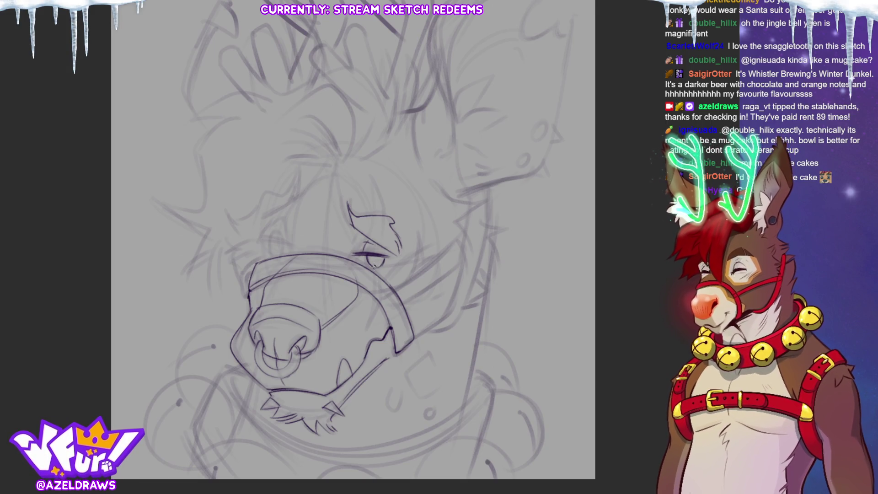
Ink the second eye line and redraw its eyebrow, darkening the arc above the left eye.
mouse_move(256, 239)
left_mouse_down()
mouse_move(287, 246)
mouse_move(273, 252)
mouse_move(287, 249)
left_mouse_up()
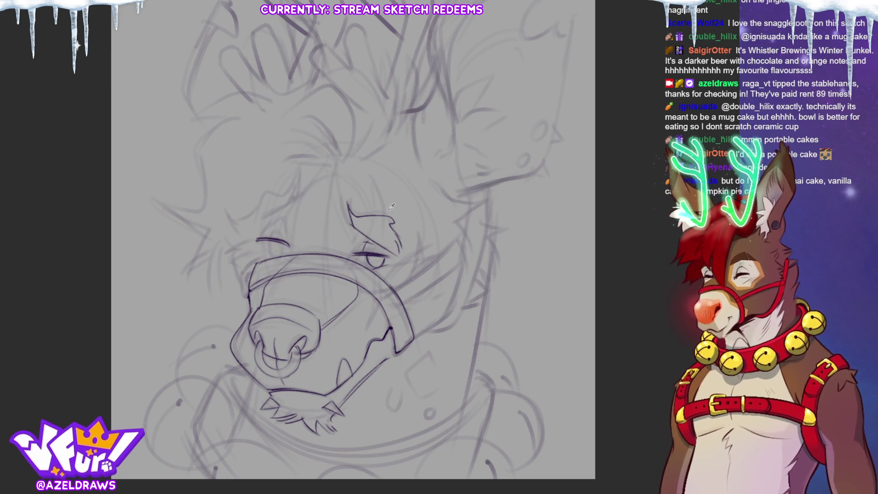
key("ctrl+z")
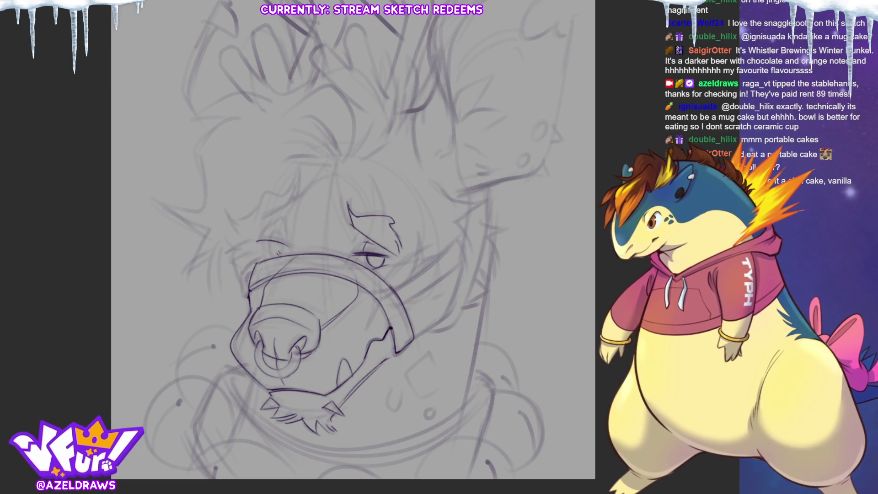
mouse_move(263, 250)
left_mouse_down()
mouse_move(289, 244)
mouse_move(275, 257)
left_mouse_up()
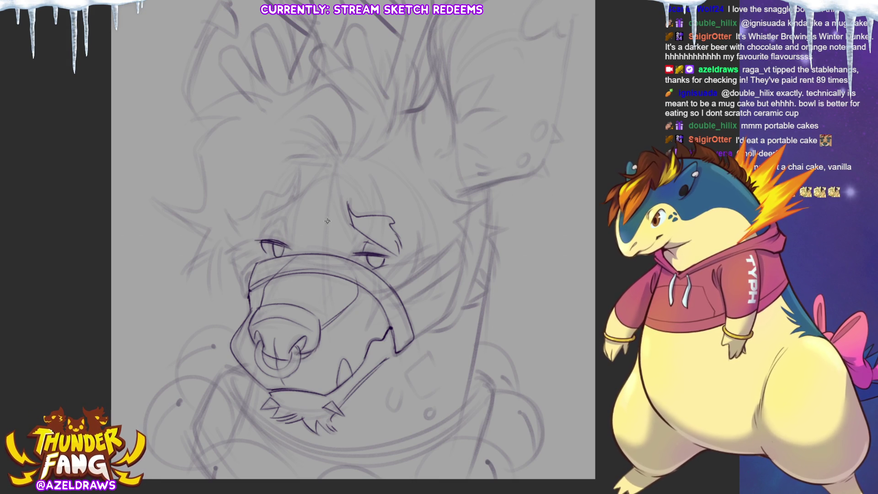
mouse_move(287, 224)
left_mouse_down()
mouse_move(288, 241)
mouse_move(286, 217)
mouse_move(302, 181)
mouse_move(299, 206)
left_mouse_up()
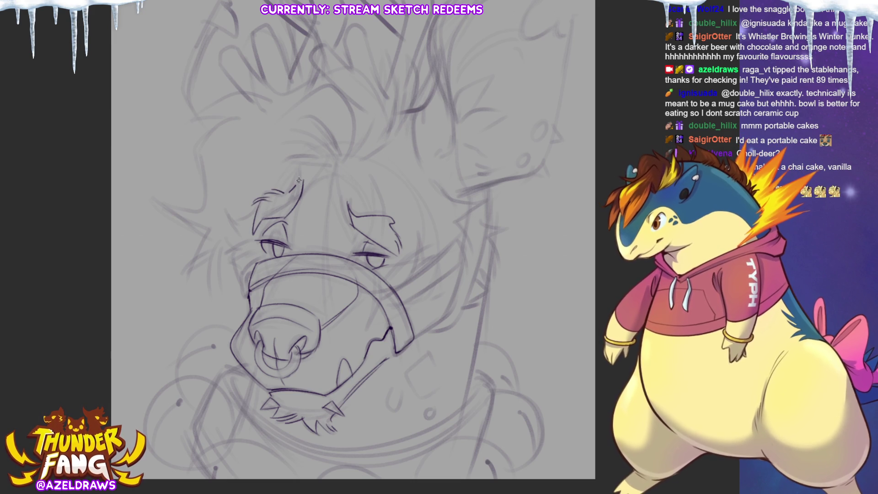
left_click_drag(310, 183, 300, 211)
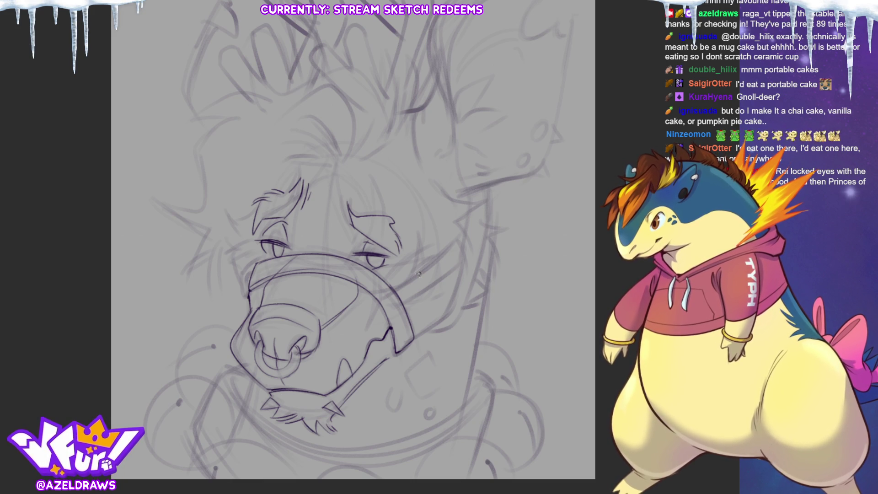
Ink the two muzzle strap lines, the right cheek fur tufts and the lower jaw line.
left_click_drag(393, 293, 466, 236)
left_click_drag(407, 310, 463, 265)
mouse_move(457, 200)
left_mouse_down()
mouse_move(476, 224)
mouse_move(470, 241)
left_mouse_up()
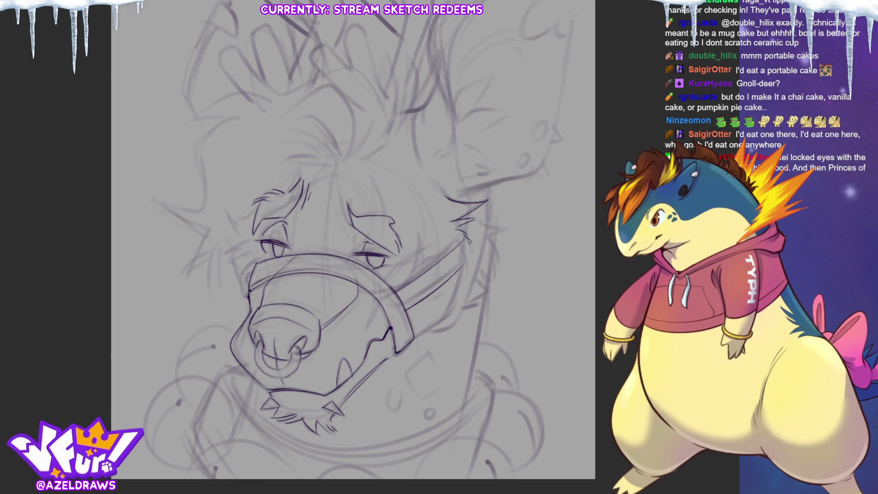
left_click_drag(460, 195, 475, 235)
left_click_drag(489, 192, 454, 316)
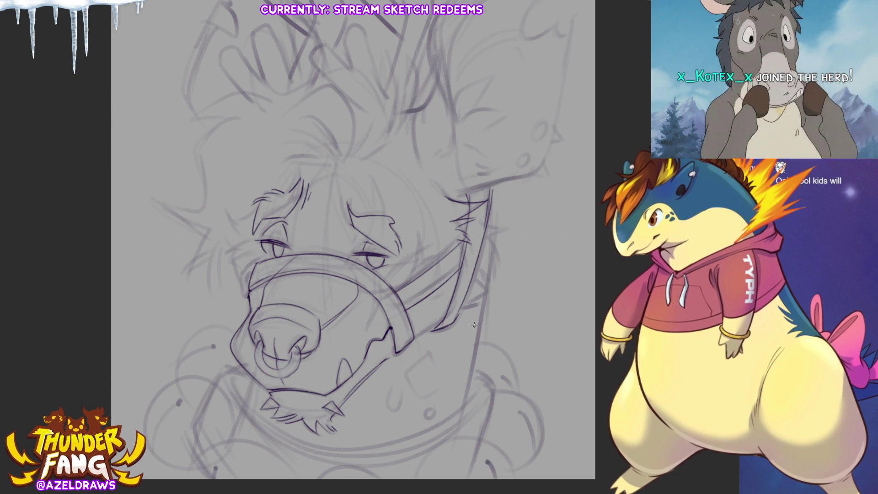
left_click_drag(414, 338, 452, 314)
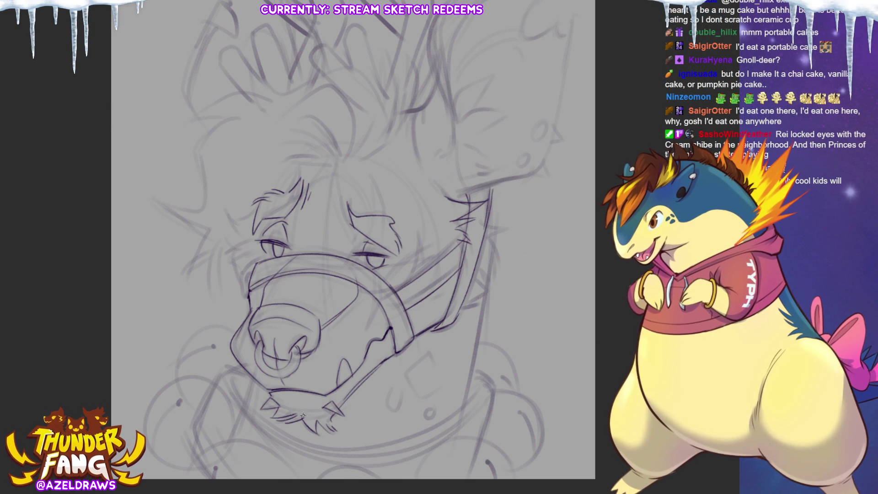
Add spiky fur along the left side of the head and right cheek, and ink the neck line.
mouse_move(256, 209)
left_mouse_down()
mouse_move(227, 215)
mouse_move(240, 288)
left_mouse_up()
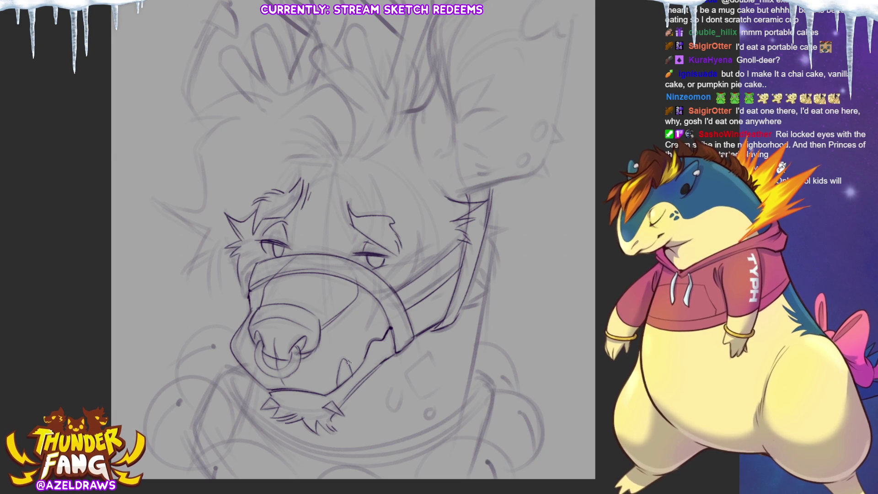
mouse_move(497, 220)
left_mouse_down()
mouse_move(513, 224)
mouse_move(495, 263)
mouse_move(499, 281)
mouse_move(471, 310)
left_mouse_up()
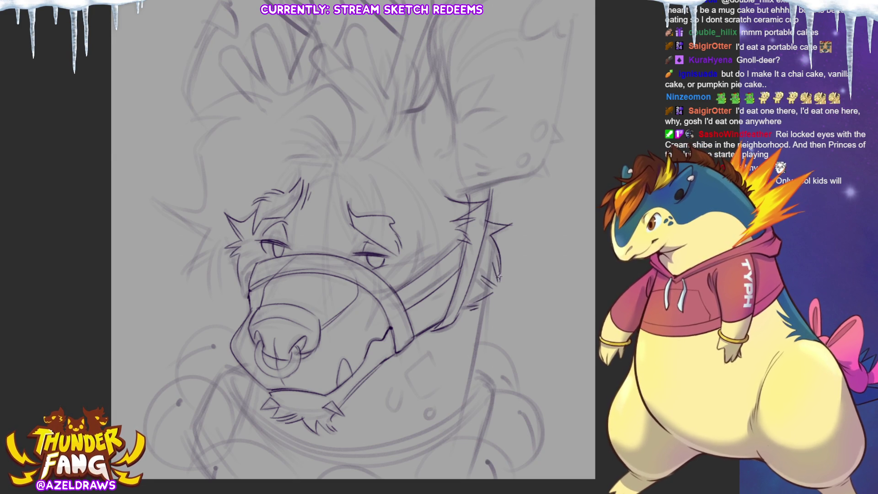
left_click_drag(490, 224, 496, 191)
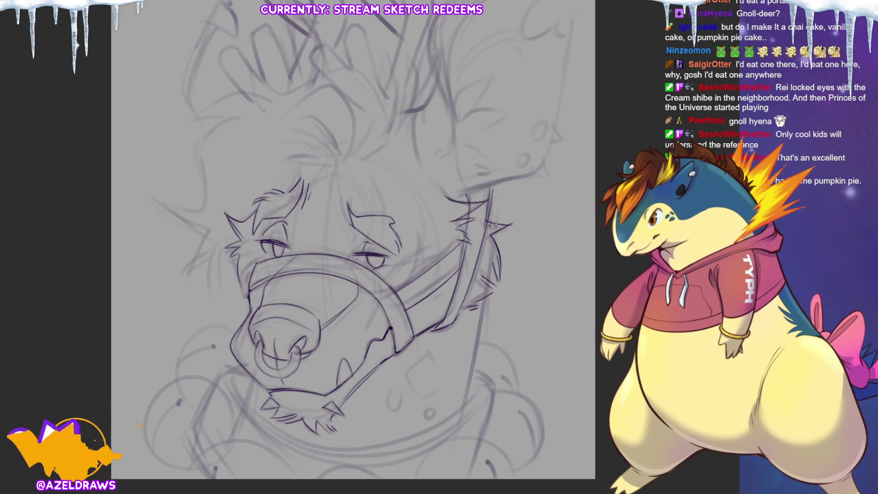
left_click_drag(497, 182, 459, 416)
Extend the neck line and ink the cheek, forehead lines, lower jaw and collar curve.
left_click_drag(489, 276, 458, 432)
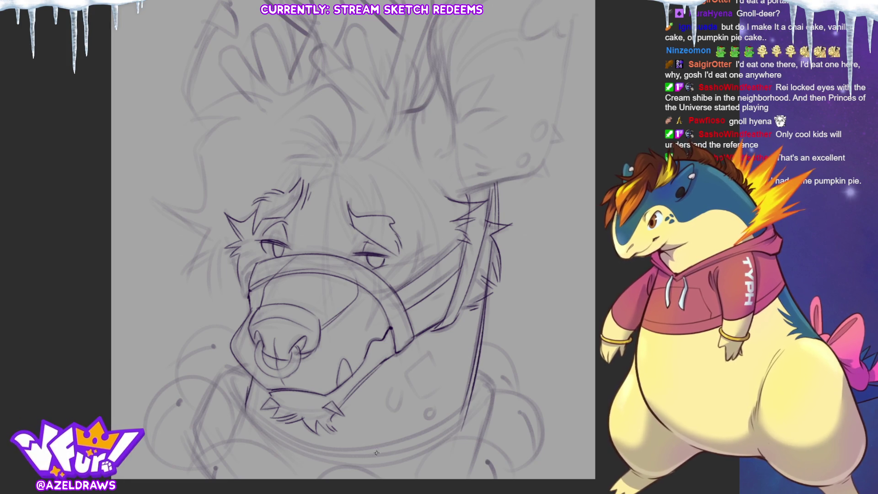
mouse_move(421, 356)
left_mouse_down()
mouse_move(392, 415)
mouse_move(396, 389)
mouse_move(426, 418)
left_mouse_up()
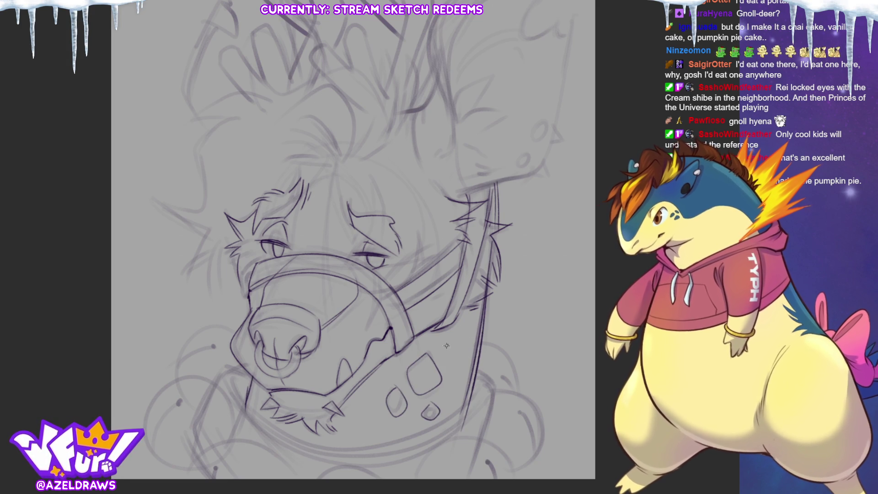
left_click_drag(418, 232, 412, 271)
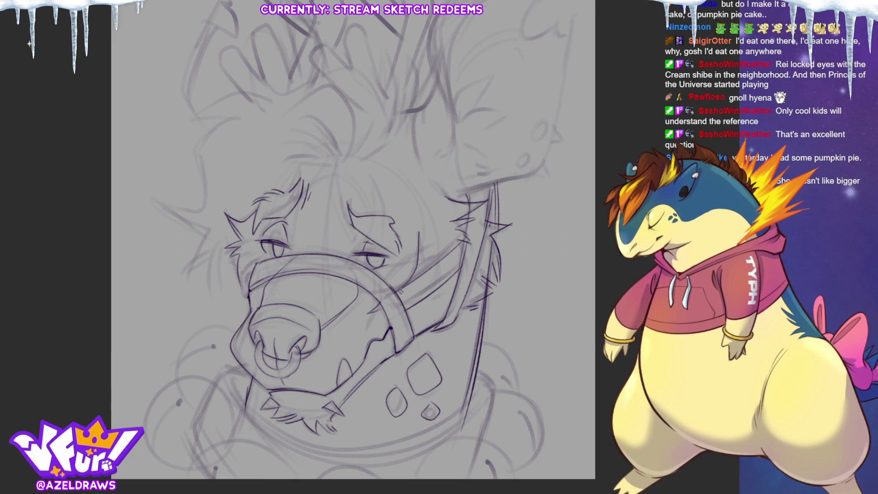
left_click_drag(425, 229, 419, 268)
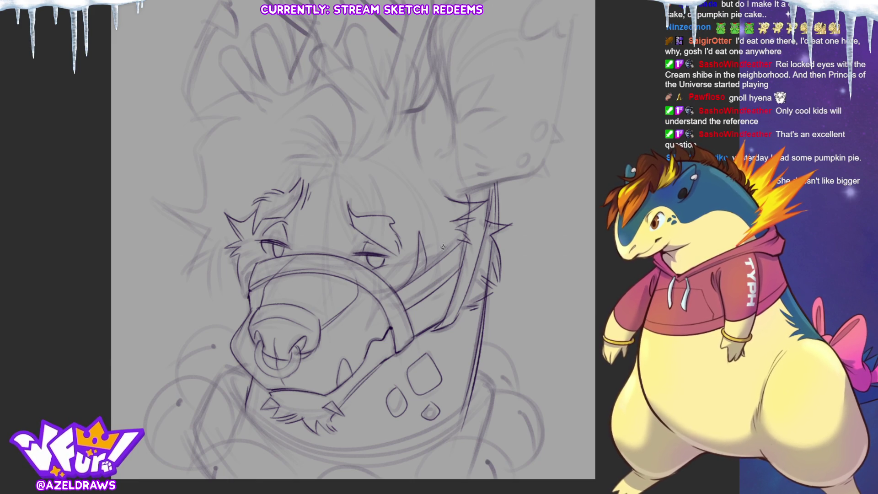
left_click_drag(411, 315, 442, 295)
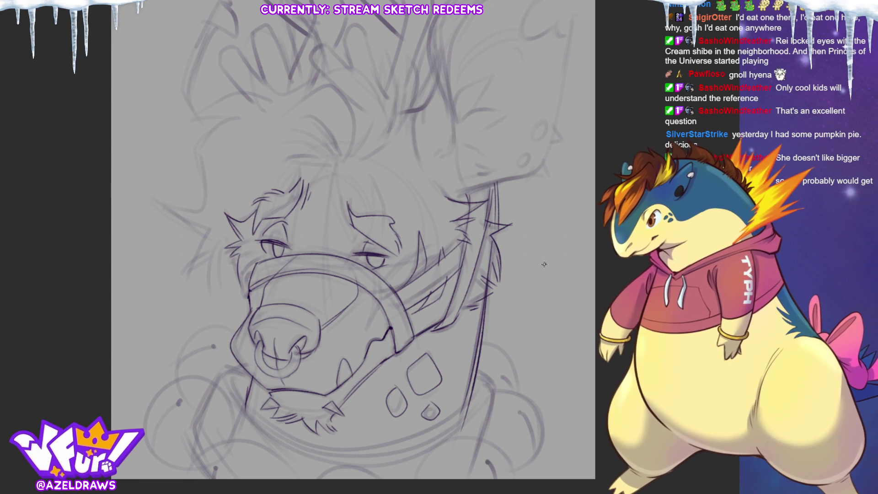
mouse_move(369, 176)
left_mouse_down()
mouse_move(374, 247)
mouse_move(381, 206)
mouse_move(384, 281)
mouse_move(368, 329)
left_mouse_up()
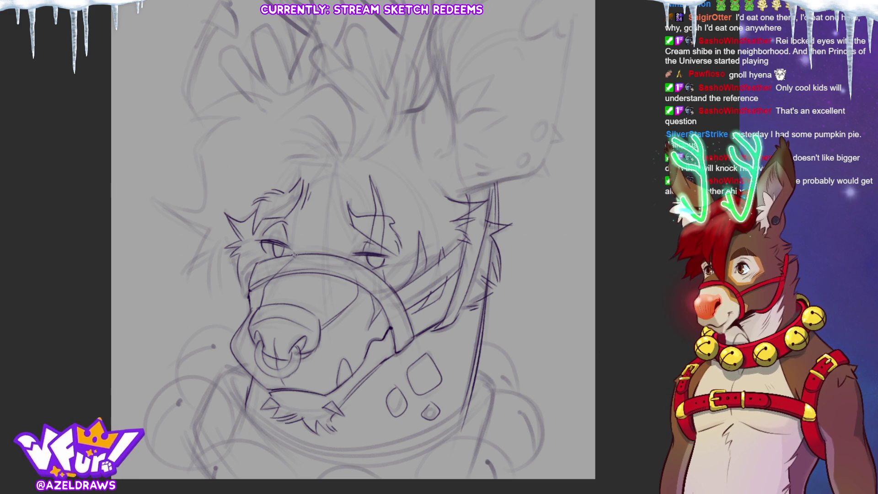
mouse_move(287, 224)
left_mouse_down()
mouse_move(334, 169)
mouse_move(355, 233)
mouse_move(350, 256)
left_mouse_up()
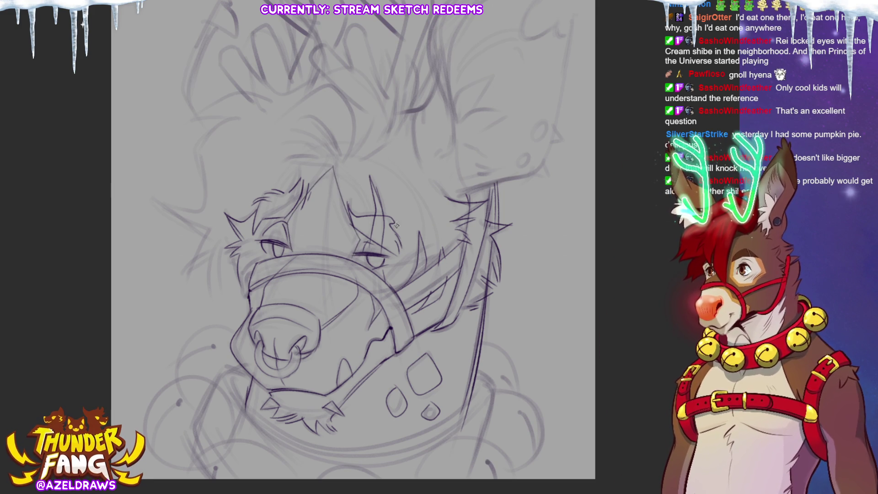
mouse_move(234, 388)
left_mouse_down()
mouse_move(281, 439)
mouse_move(367, 454)
mouse_move(457, 417)
left_mouse_up()
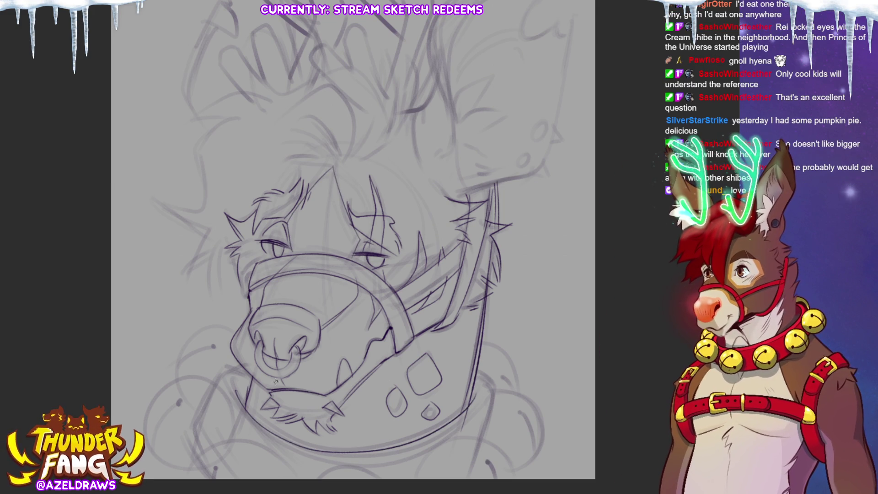
mouse_move(250, 378)
left_mouse_down()
mouse_move(224, 392)
mouse_move(238, 419)
mouse_move(300, 459)
mouse_move(359, 469)
left_mouse_up()
mouse_move(439, 448)
left_mouse_down()
mouse_move(471, 424)
mouse_move(475, 371)
mouse_move(489, 394)
left_mouse_up()
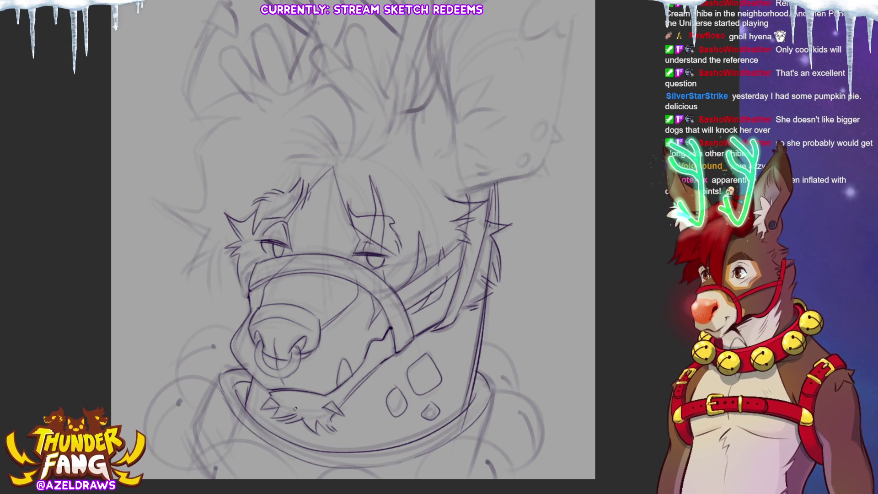
Sketch the round bell outlines at the lower left and lower right of the collar.
mouse_move(146, 419)
left_mouse_down()
mouse_move(183, 378)
mouse_move(229, 399)
left_mouse_up()
left_click_drag(192, 469, 196, 470)
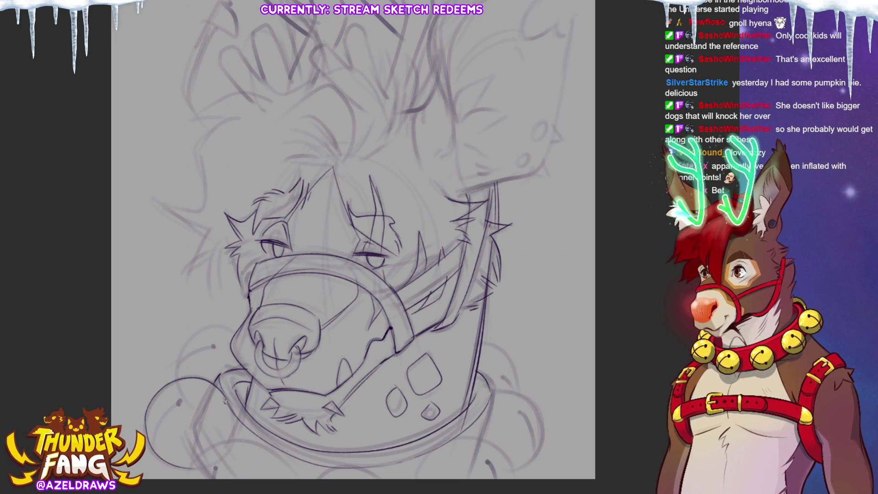
scroll(259, 430, "down", 4)
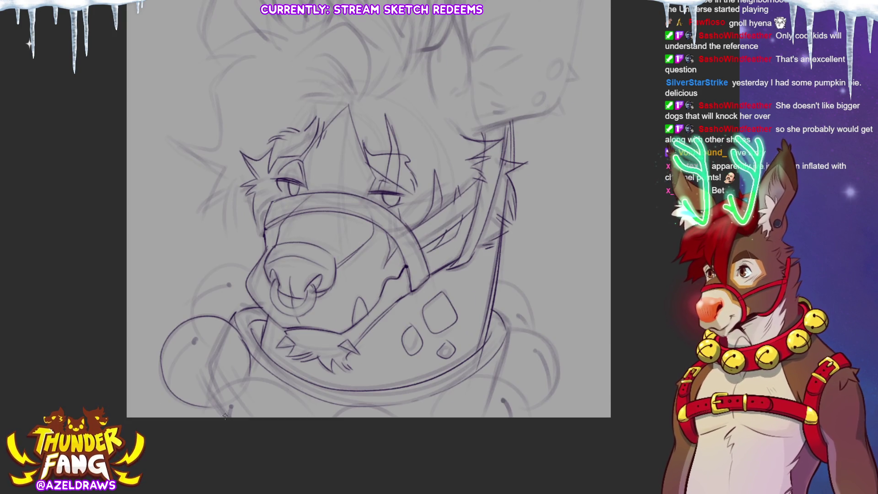
mouse_move(204, 416)
left_mouse_down()
mouse_move(235, 380)
mouse_move(311, 443)
mouse_move(350, 407)
mouse_move(393, 425)
left_mouse_up()
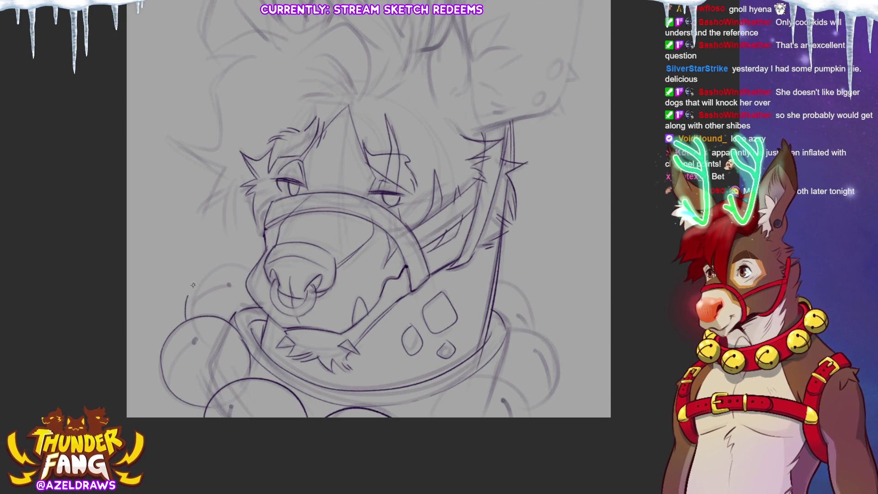
left_click_drag(244, 270, 252, 274)
mouse_move(417, 421)
left_mouse_down()
mouse_move(482, 378)
mouse_move(528, 434)
left_mouse_up()
Outline the right-side bell with a redrawn curve and add an arc along the left bell.
left_click_drag(508, 331, 497, 382)
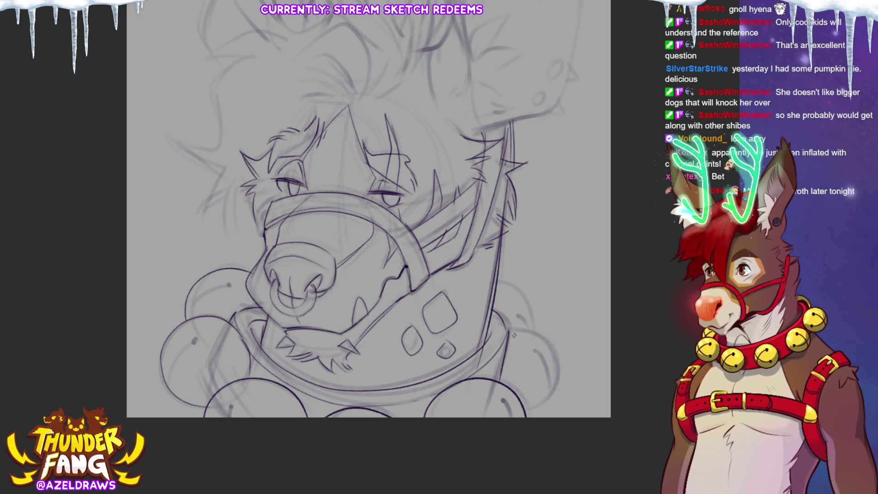
mouse_move(511, 329)
left_mouse_down()
mouse_move(560, 361)
mouse_move(531, 416)
left_mouse_up()
key("ctrl+z")
mouse_move(516, 329)
left_mouse_down()
mouse_move(547, 339)
mouse_move(564, 396)
mouse_move(533, 417)
left_mouse_up()
left_click_drag(499, 280, 536, 324)
left_click_drag(227, 285, 192, 302)
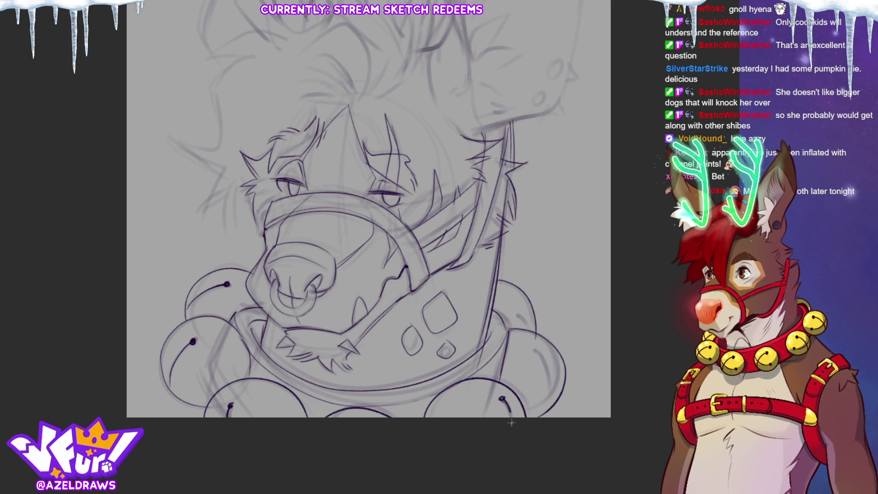
left_click_drag(538, 352, 555, 398)
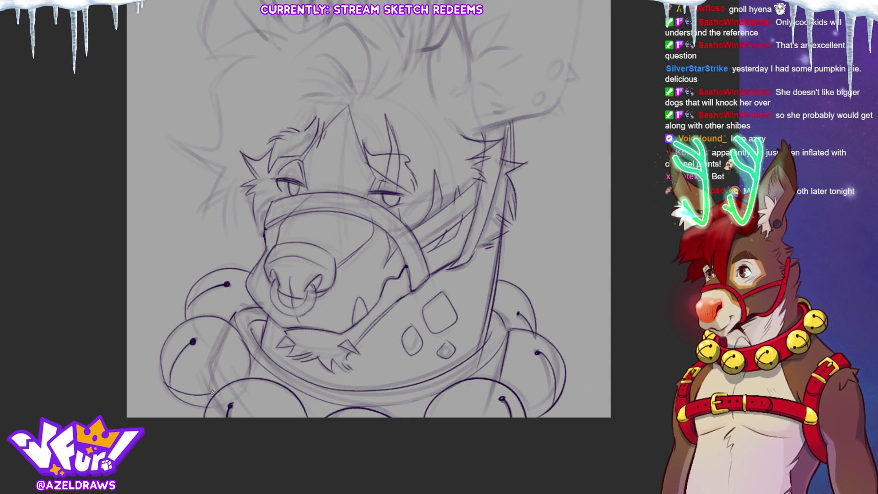
left_click_drag(538, 411, 566, 396)
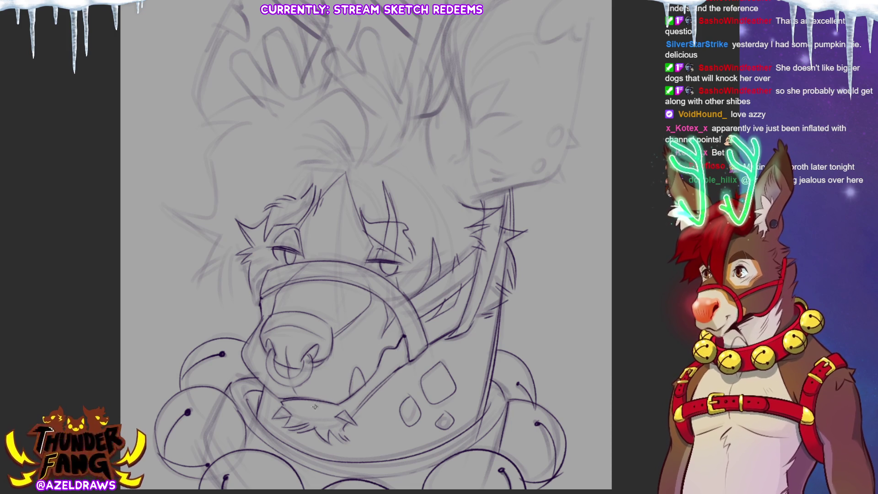
Add oval studs on the collar, a forehead spot, and brow fur over the eyes.
left_click_drag(318, 410, 317, 410)
left_click_drag(326, 411, 326, 412)
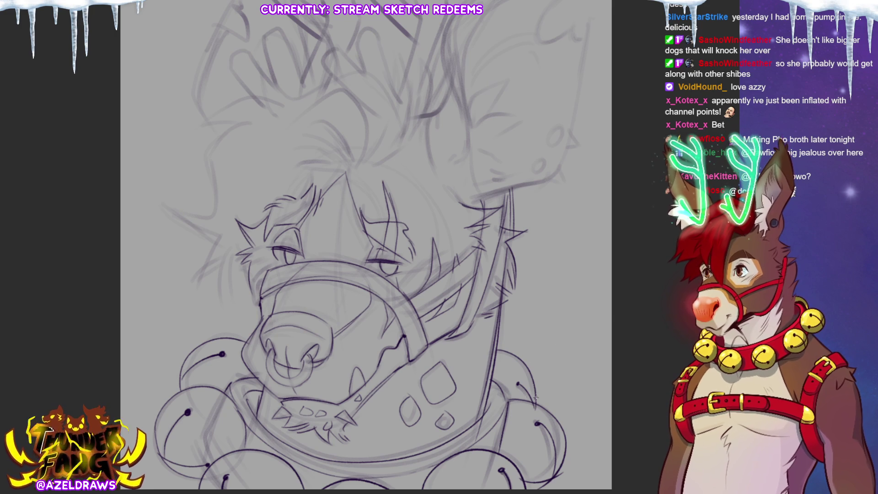
mouse_move(395, 170)
left_mouse_down()
mouse_move(392, 183)
mouse_move(405, 172)
mouse_move(414, 207)
left_mouse_up()
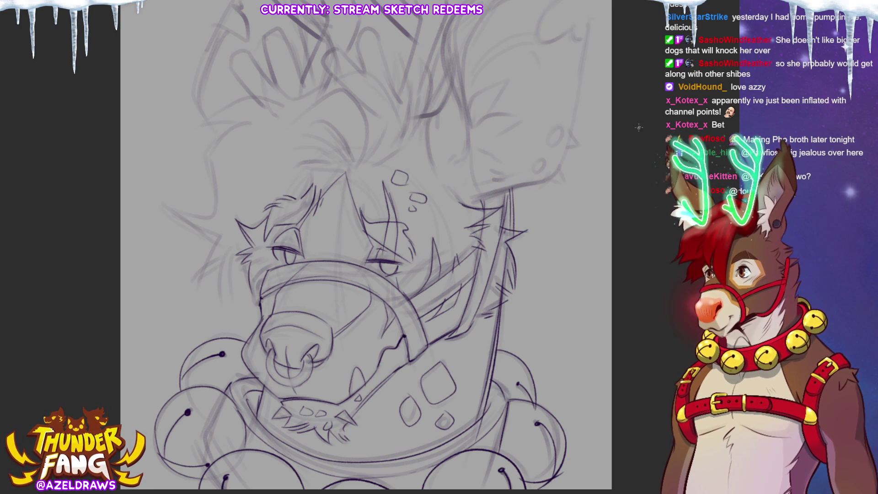
left_click_drag(302, 160, 352, 172)
left_click_drag(303, 121, 352, 169)
mouse_move(315, 137)
left_mouse_down()
mouse_move(354, 170)
mouse_move(366, 146)
mouse_move(346, 89)
mouse_move(270, 134)
left_mouse_up()
mouse_move(295, 173)
left_mouse_down()
mouse_move(352, 172)
mouse_move(279, 196)
left_mouse_up()
Outline the left side and top of the head and draw the left antler with its prongs.
mouse_move(255, 118)
left_mouse_down()
mouse_move(214, 137)
mouse_move(169, 192)
mouse_move(221, 244)
mouse_move(206, 281)
mouse_move(231, 252)
mouse_move(239, 319)
left_mouse_up()
mouse_move(198, 124)
left_mouse_down()
mouse_move(254, 120)
mouse_move(236, 101)
mouse_move(281, 108)
left_mouse_up()
left_click_drag(360, 247, 347, 278)
left_click_drag(217, 86, 247, 127)
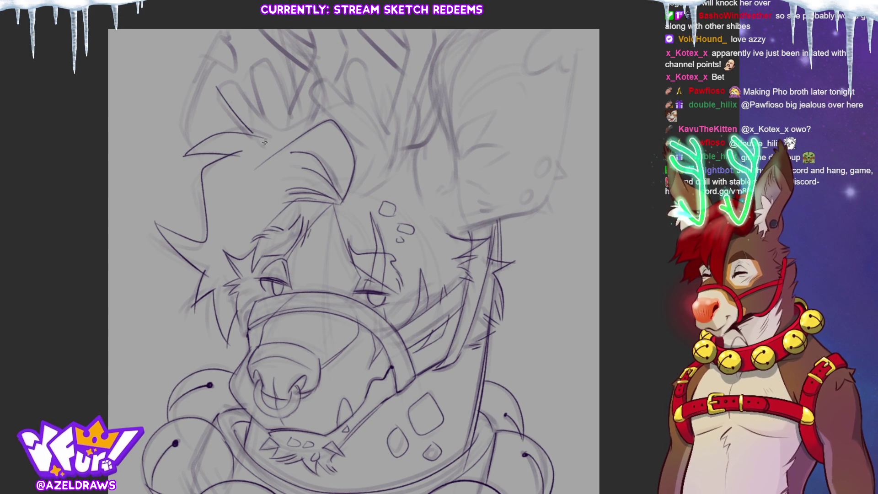
mouse_move(219, 95)
left_mouse_down()
mouse_move(250, 98)
mouse_move(275, 129)
mouse_move(249, 64)
mouse_move(279, 85)
left_mouse_up()
mouse_move(292, 117)
left_mouse_down()
mouse_move(280, 85)
mouse_move(307, 72)
mouse_move(267, 36)
mouse_move(318, 49)
mouse_move(309, 44)
left_mouse_up()
mouse_move(315, 88)
left_mouse_down()
mouse_move(310, 105)
mouse_move(355, 104)
mouse_move(345, 69)
mouse_move(368, 59)
mouse_move(384, 129)
left_mouse_up()
Draw the right antler's outline and redo the area beneath it at the antler base.
left_click_drag(403, 75, 388, 133)
left_click_drag(308, 92, 367, 152)
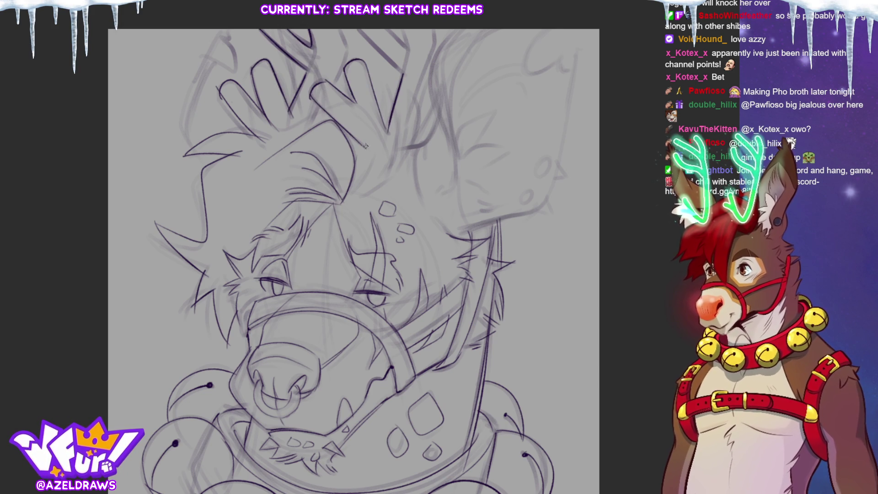
left_click_drag(439, 44, 404, 149)
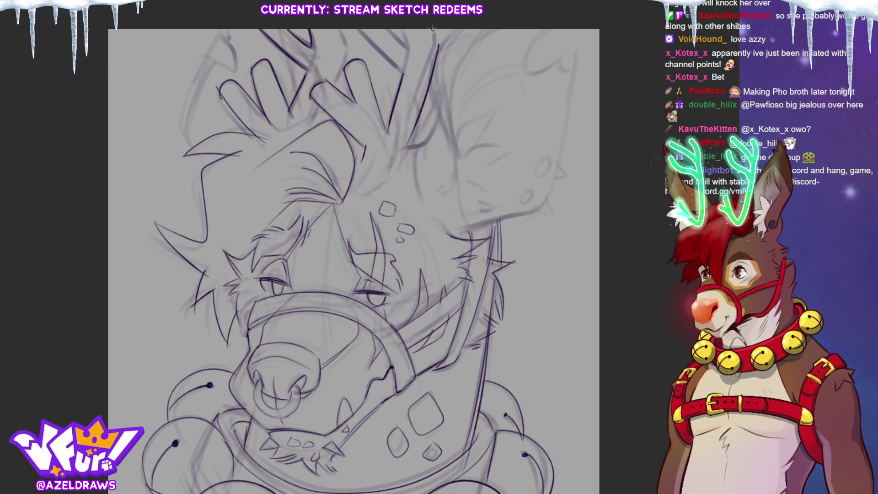
mouse_move(413, 49)
left_mouse_down()
mouse_move(406, 39)
mouse_move(399, 76)
left_mouse_up()
left_click_drag(321, 103, 308, 129)
mouse_move(413, 155)
left_mouse_down()
mouse_move(355, 178)
mouse_move(367, 179)
left_mouse_up()
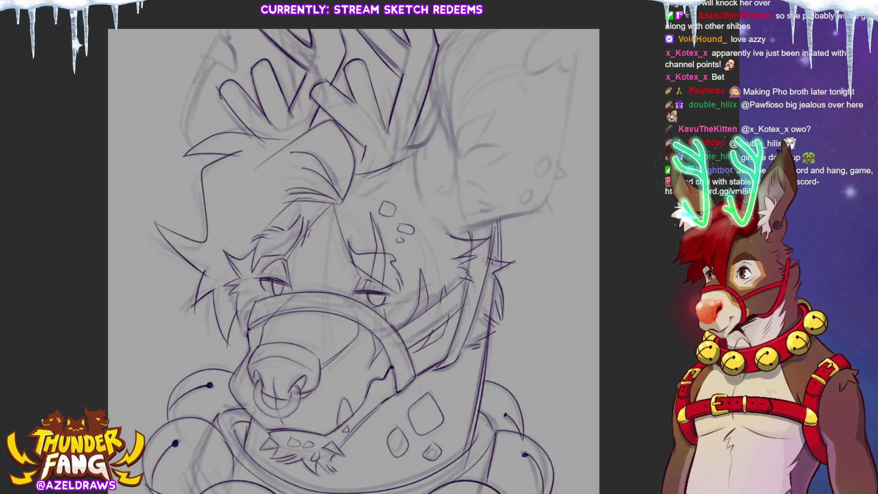
key("ctrl+z")
key("ctrl+z")
mouse_move(407, 150)
left_mouse_down()
mouse_move(385, 178)
mouse_move(341, 199)
left_mouse_up()
left_click_drag(397, 173, 370, 194)
left_click_drag(420, 144, 397, 173)
left_click_drag(427, 123, 417, 138)
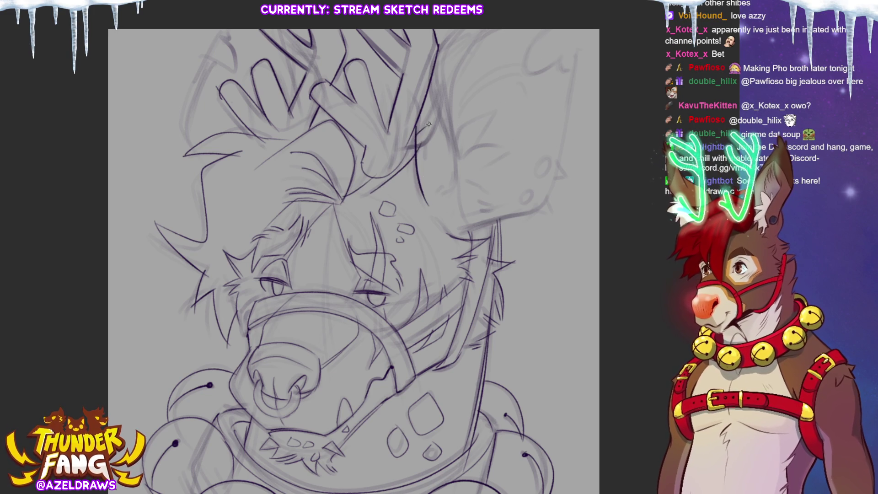
Outline the right ear with spiky fur tufts beside it, tip details and inner spots.
mouse_move(438, 67)
left_mouse_down()
mouse_move(440, 126)
mouse_move(460, 158)
left_mouse_up()
mouse_move(432, 84)
left_mouse_down()
mouse_move(455, 29)
mouse_move(459, 203)
left_mouse_up()
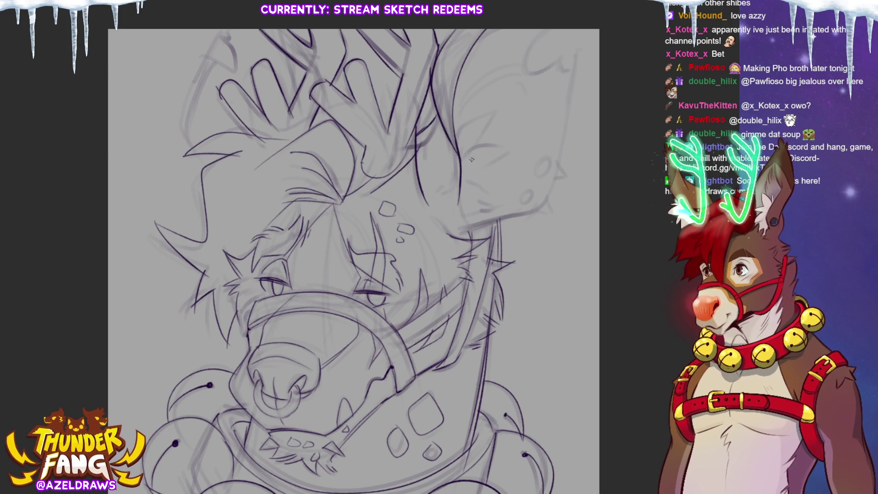
left_click_drag(473, 121, 455, 151)
mouse_move(499, 109)
left_mouse_down()
mouse_move(471, 148)
mouse_move(521, 141)
mouse_move(496, 178)
mouse_move(467, 186)
mouse_move(479, 214)
left_mouse_up()
left_click_drag(493, 80, 455, 133)
left_click_drag(523, 68, 466, 110)
mouse_move(527, 49)
left_mouse_down()
mouse_move(573, 61)
mouse_move(563, 160)
mouse_move(464, 238)
left_mouse_up()
left_click_drag(537, 205, 531, 214)
mouse_move(545, 198)
left_mouse_down()
mouse_move(548, 210)
mouse_move(529, 204)
left_mouse_up()
mouse_move(549, 157)
left_mouse_down()
mouse_move(538, 170)
mouse_move(550, 160)
left_mouse_up()
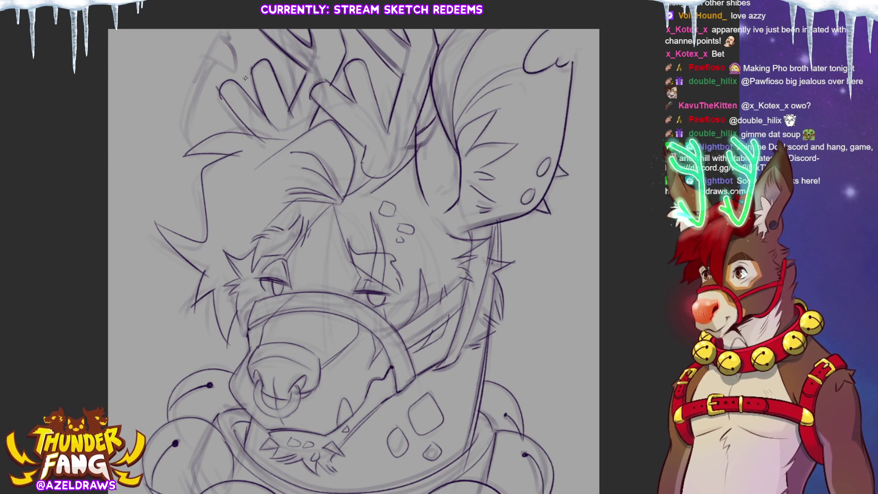
Outline the upper left antler's outer edge.
mouse_move(228, 29)
left_mouse_down()
mouse_move(228, 43)
mouse_move(207, 63)
mouse_move(199, 147)
left_mouse_up()
left_click_drag(287, 53, 295, 68)
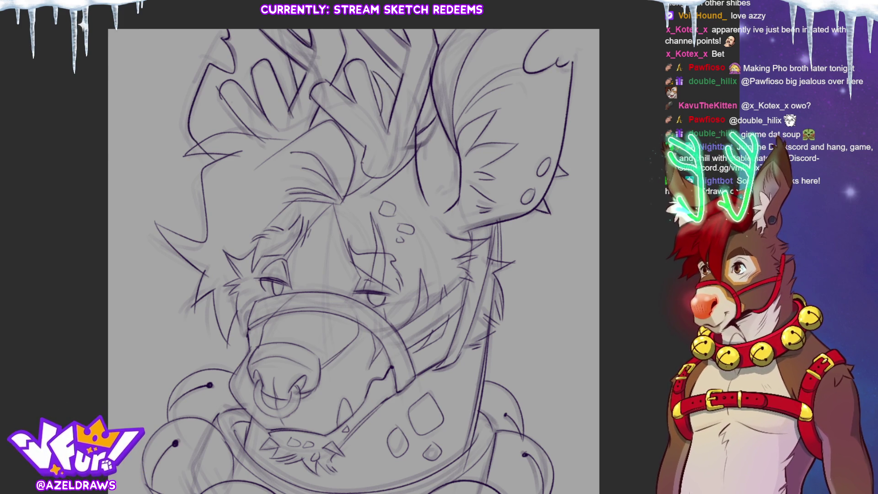
left_click_drag(504, 438, 516, 407)
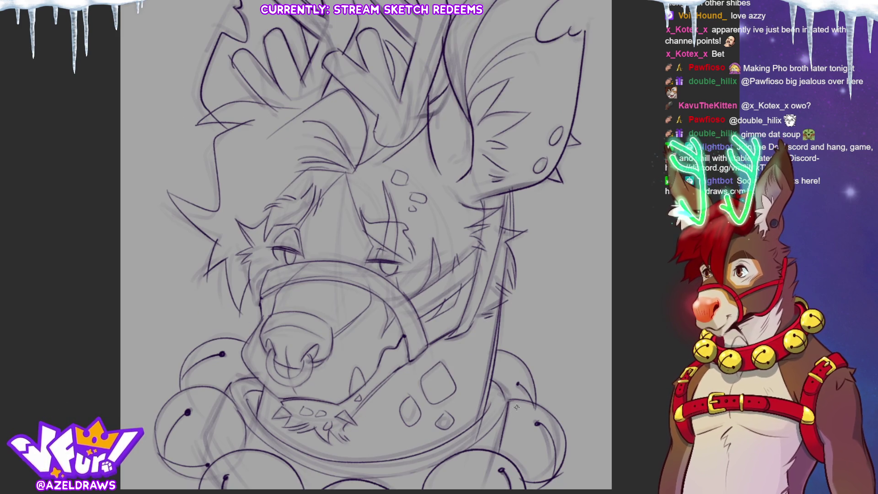
Hide the rough sketch and hatch red blush strokes on the right and left cheeks.
key("h")
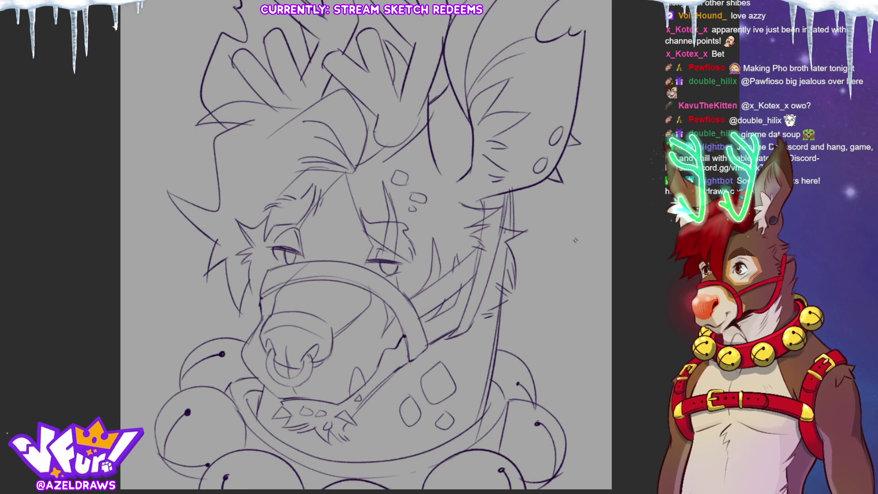
left_click_drag(416, 264, 401, 289)
mouse_move(431, 264)
left_mouse_down()
mouse_move(406, 288)
mouse_move(430, 280)
left_mouse_up()
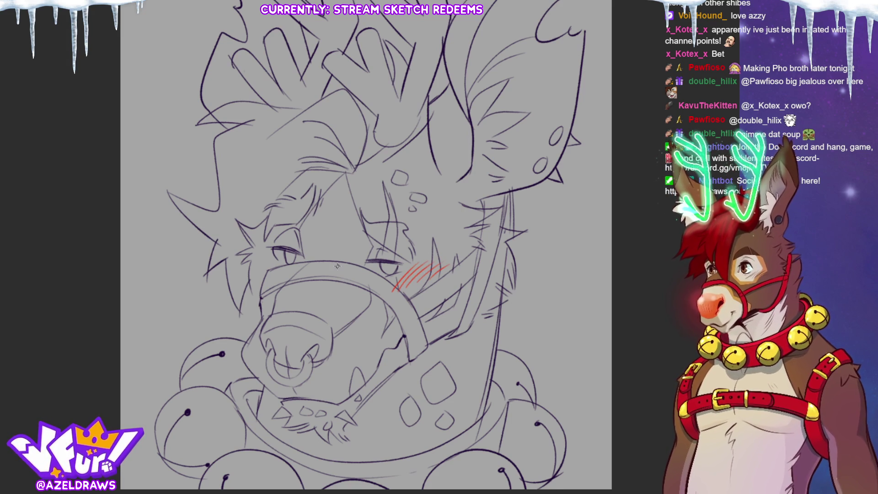
left_click_drag(247, 264, 233, 279)
mouse_move(254, 262)
left_mouse_down()
mouse_move(239, 279)
mouse_move(247, 274)
left_mouse_up()
left_click_drag(272, 257, 255, 273)
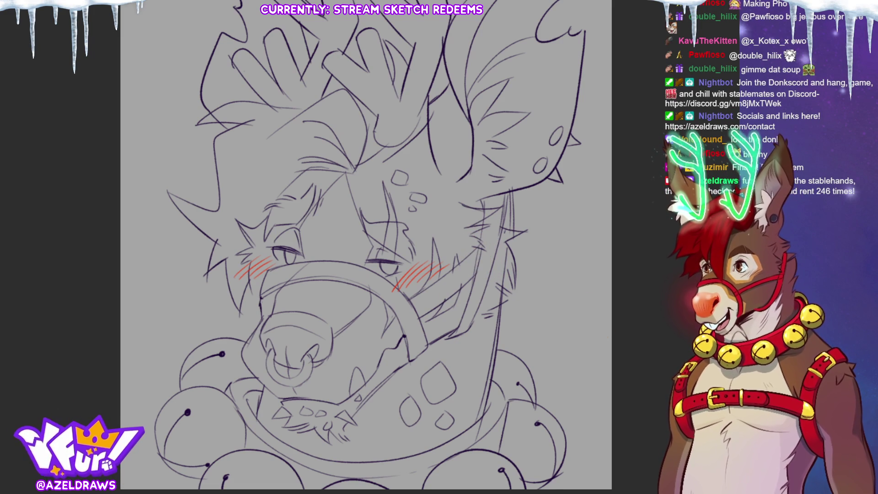
key("ctrl+minus")
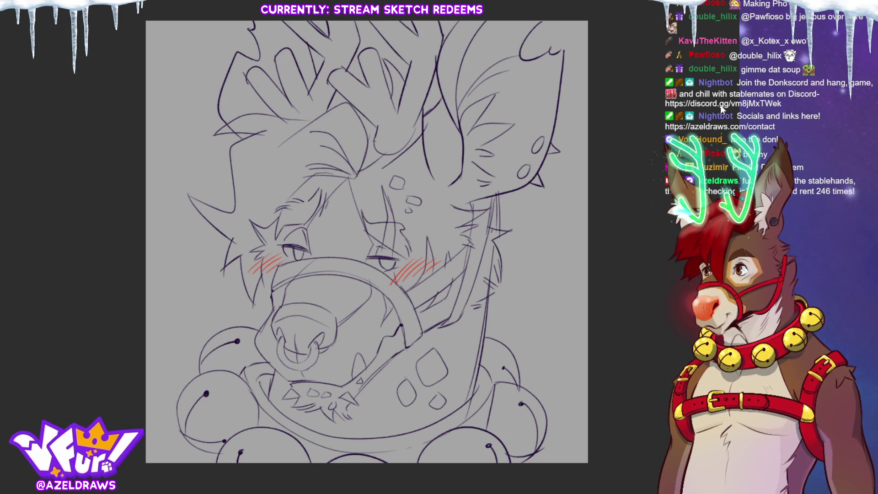
Fill the background with dark red and lasso-trace around the hyena's silhouette.
key("alt+BackSpace")
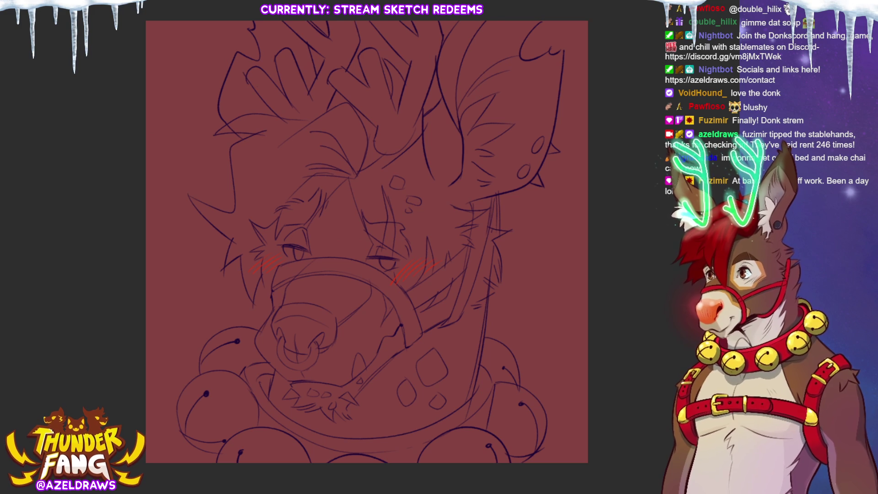
mouse_move(206, 468)
left_mouse_down()
mouse_move(176, 454)
mouse_move(223, 310)
mouse_move(178, 170)
mouse_move(238, 18)
mouse_move(336, 21)
mouse_move(362, 44)
mouse_move(391, 20)
mouse_move(410, 55)
mouse_move(447, 38)
mouse_move(534, 24)
mouse_move(581, 53)
mouse_move(584, 104)
mouse_move(540, 294)
mouse_move(577, 439)
mouse_move(574, 489)
mouse_move(192, 474)
mouse_move(194, 457)
left_mouse_up()
key("ctrl+plus")
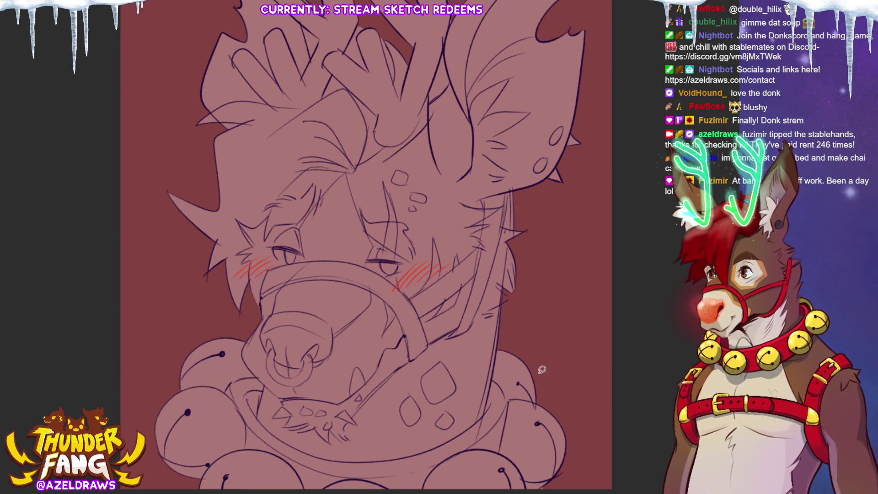
Adjust the lasso selection along the antler area, then begin reselecting around the antler.
scroll(583, 160, "up", 2)
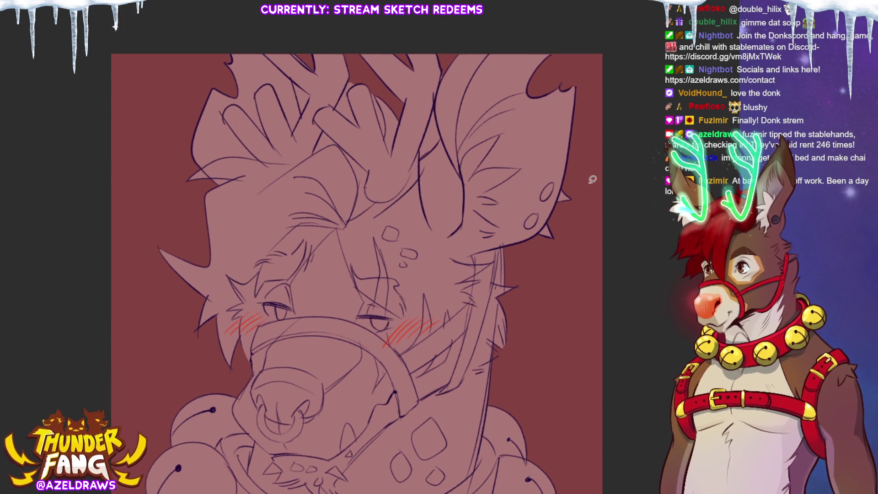
mouse_move(372, 88)
left_mouse_down()
mouse_move(378, 110)
mouse_move(373, 90)
left_mouse_up()
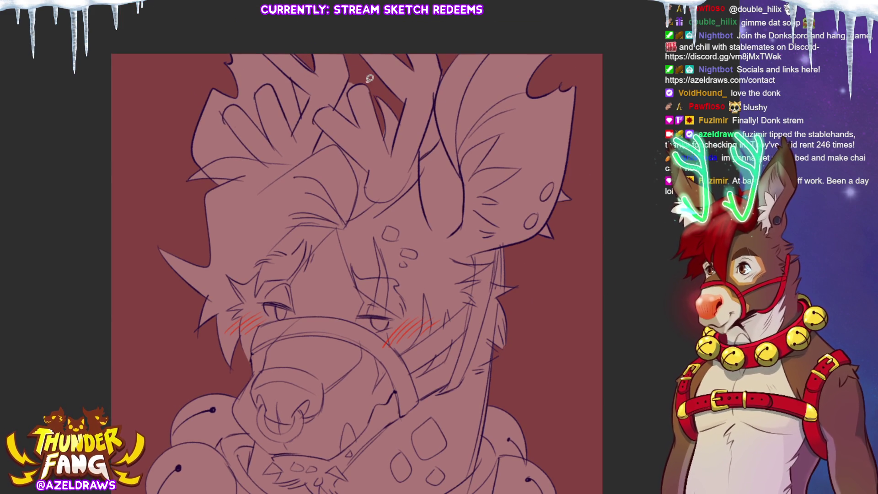
mouse_move(355, 84)
left_mouse_down()
mouse_move(357, 121)
mouse_move(354, 85)
left_mouse_up()
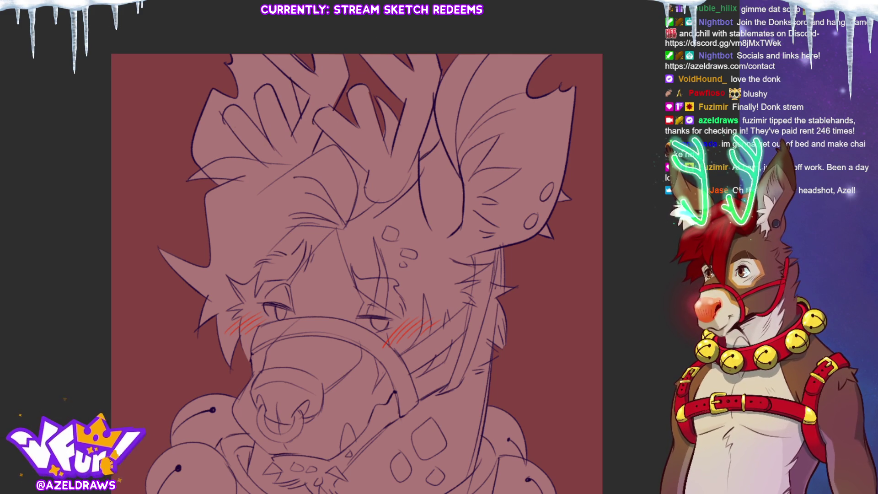
scroll(356, 274, "down", 2)
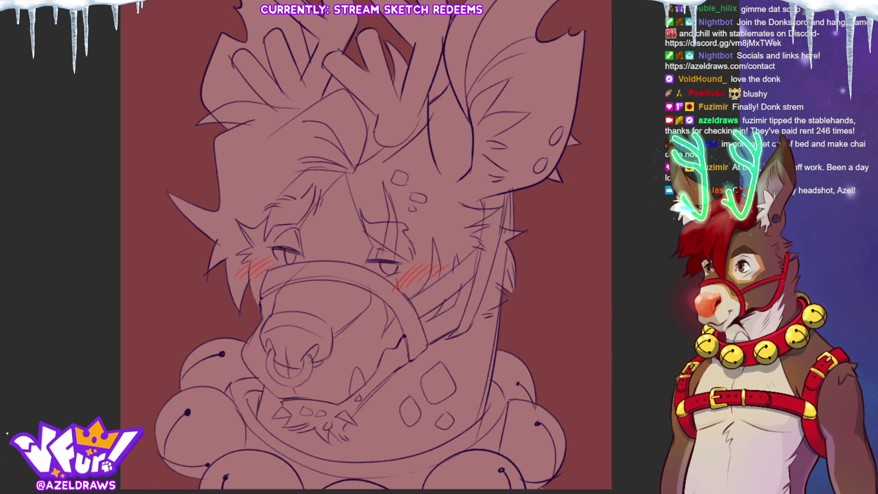
key("ctrl+0")
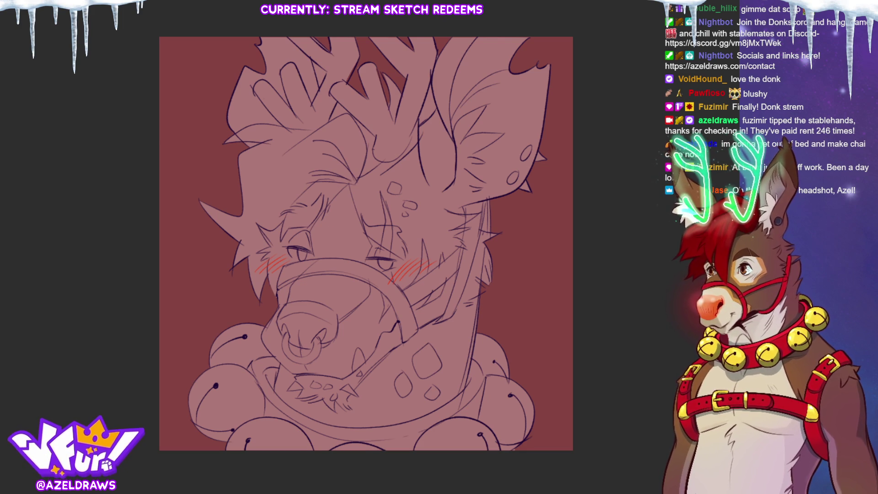
key("ctrl+plus")
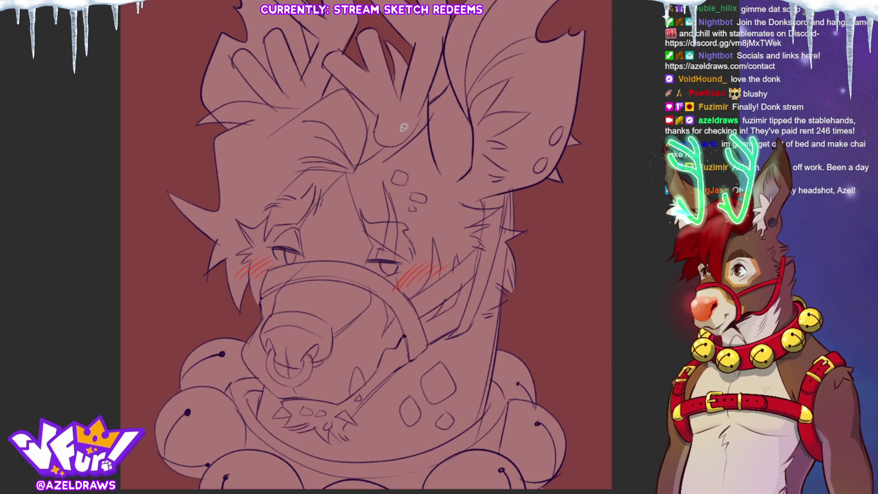
mouse_move(355, 172)
left_mouse_down()
mouse_move(391, 141)
mouse_move(361, 82)
mouse_move(305, 94)
mouse_move(222, 94)
mouse_move(231, 124)
mouse_move(177, 144)
mouse_move(205, 316)
mouse_move(241, 320)
mouse_move(262, 233)
mouse_move(304, 182)
mouse_move(384, 171)
left_mouse_up()
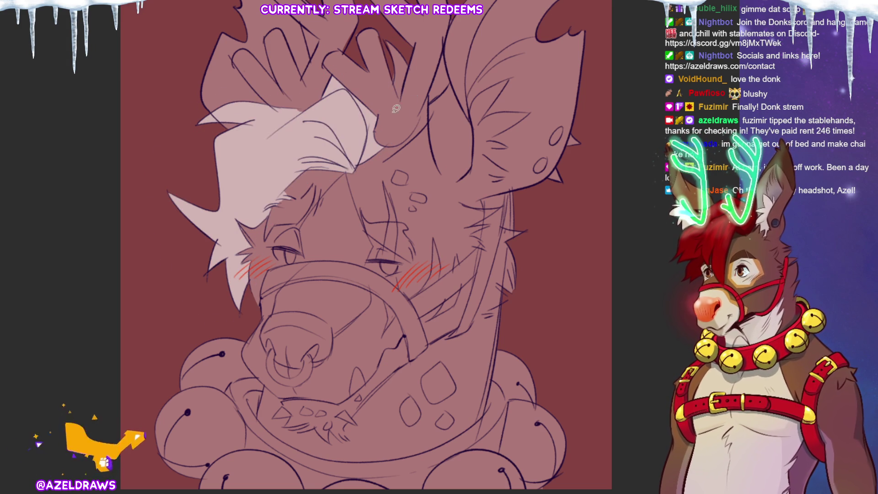
Extend the lasso selection over the antler, along its base and around the ear tip.
mouse_move(414, 66)
left_mouse_down()
mouse_move(399, 35)
mouse_move(384, 116)
mouse_move(415, 68)
left_mouse_up()
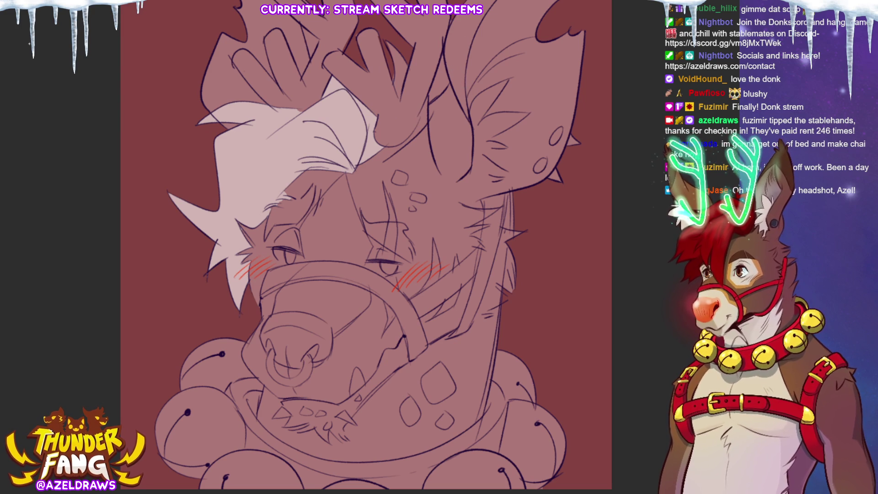
mouse_move(399, 98)
left_mouse_down()
mouse_move(410, 64)
mouse_move(388, 35)
mouse_move(400, 95)
mouse_move(410, 68)
mouse_move(387, 35)
mouse_move(400, 98)
left_mouse_up()
mouse_move(366, 159)
left_mouse_down()
mouse_move(391, 155)
mouse_move(428, 127)
mouse_move(430, 107)
mouse_move(452, 80)
mouse_move(440, 50)
mouse_move(421, 115)
mouse_move(361, 164)
left_mouse_up()
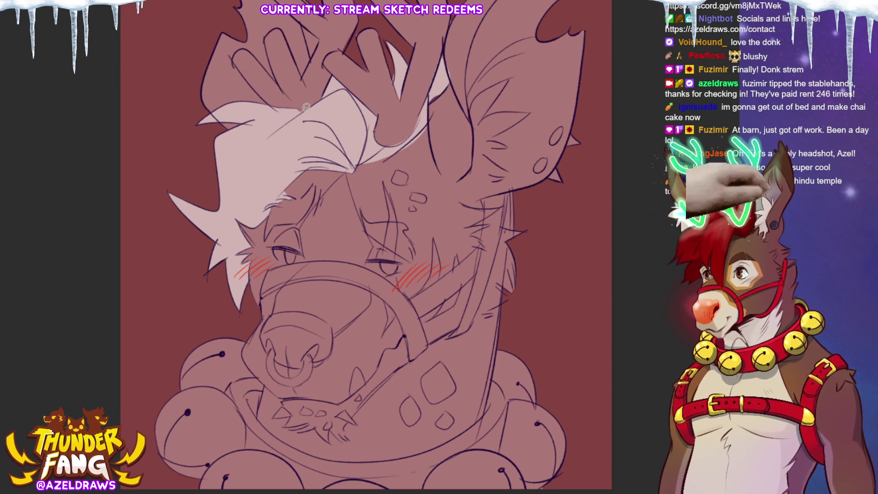
mouse_move(471, 110)
left_mouse_down()
mouse_move(497, 89)
mouse_move(482, 119)
mouse_move(526, 110)
mouse_move(491, 136)
mouse_move(506, 170)
mouse_move(461, 176)
mouse_move(473, 108)
left_mouse_up()
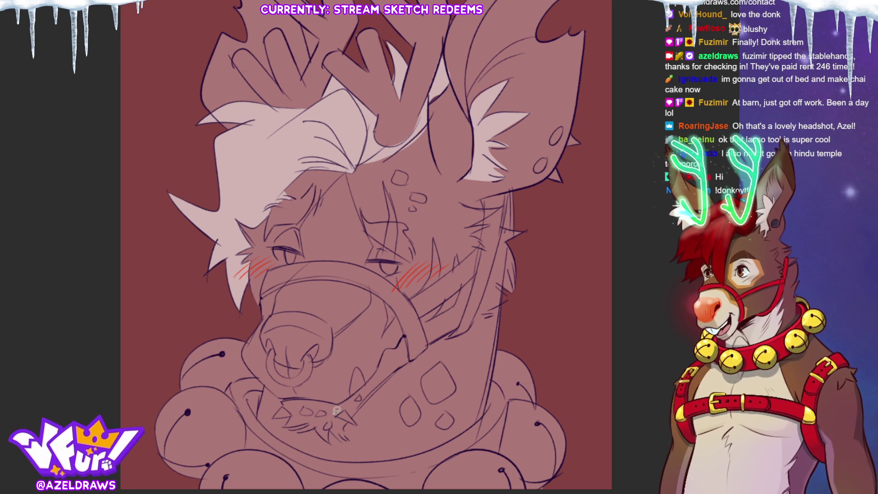
Try light fills on the lower-left bell and muzzle, undo them, and brush a curve beside the ear.
mouse_move(260, 434)
left_mouse_down()
mouse_move(254, 458)
mouse_move(178, 361)
mouse_move(143, 384)
mouse_move(174, 458)
left_mouse_up()
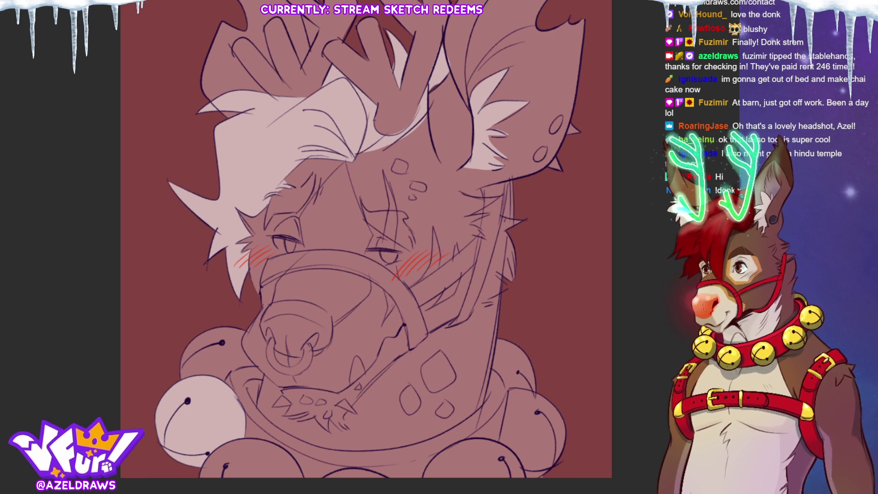
mouse_move(377, 347)
left_mouse_down()
mouse_move(411, 403)
mouse_move(449, 265)
mouse_move(398, 320)
left_mouse_up()
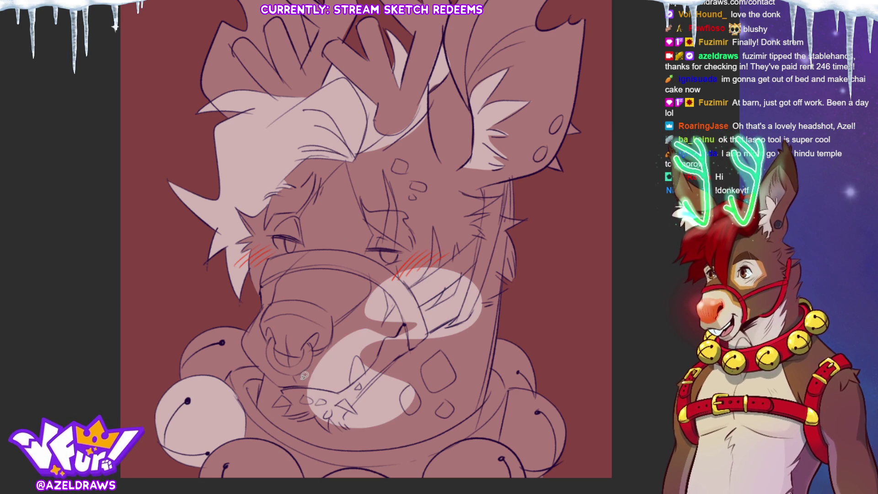
key("ctrl+z")
key("ctrl+z")
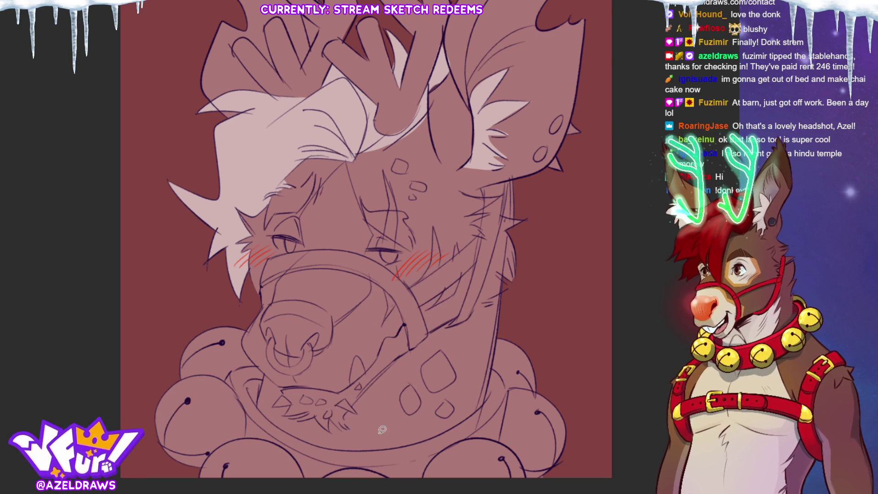
scroll(477, 440, "up", 1)
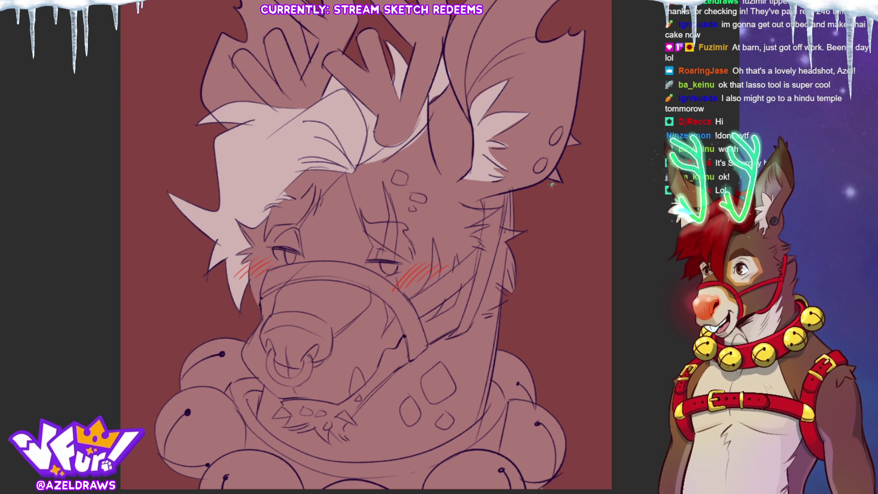
left_click_drag(538, 192, 577, 204)
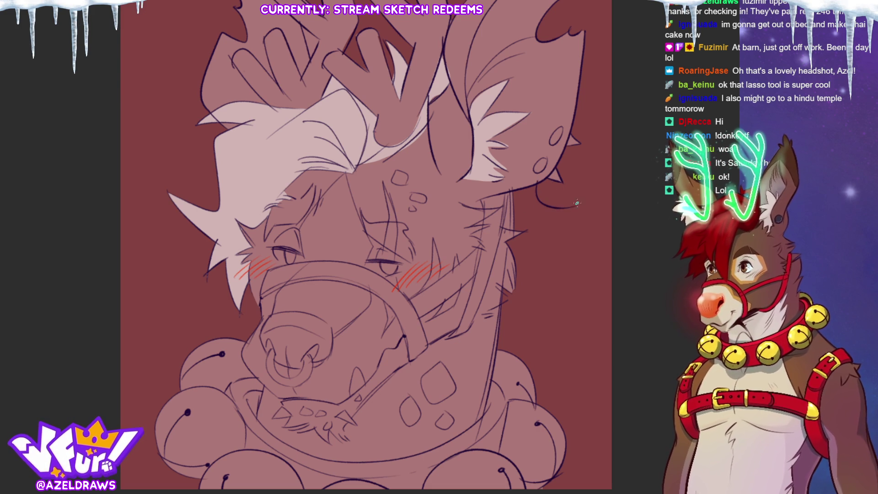
Redraw the ear curve, brush a wavy fur outline down the neck, and fill it with body colour.
key("ctrl+z")
mouse_move(536, 183)
left_mouse_down()
mouse_move(543, 205)
mouse_move(570, 199)
left_mouse_up()
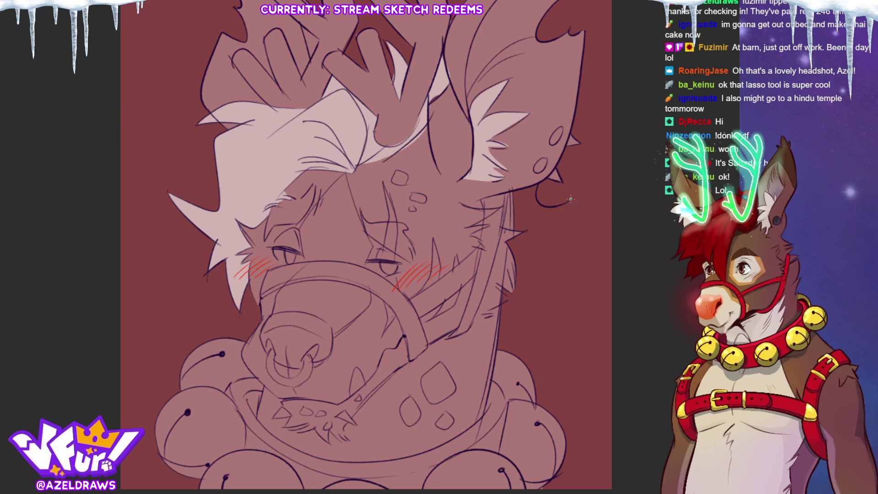
mouse_move(540, 235)
left_mouse_down()
mouse_move(561, 262)
mouse_move(539, 288)
mouse_move(557, 325)
mouse_move(548, 350)
left_mouse_up()
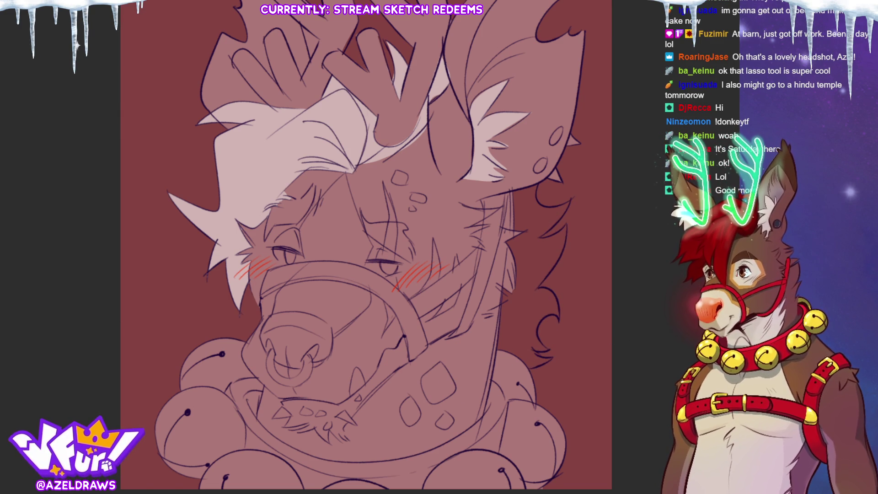
mouse_move(575, 174)
left_mouse_down()
mouse_move(492, 393)
mouse_move(597, 208)
left_mouse_up()
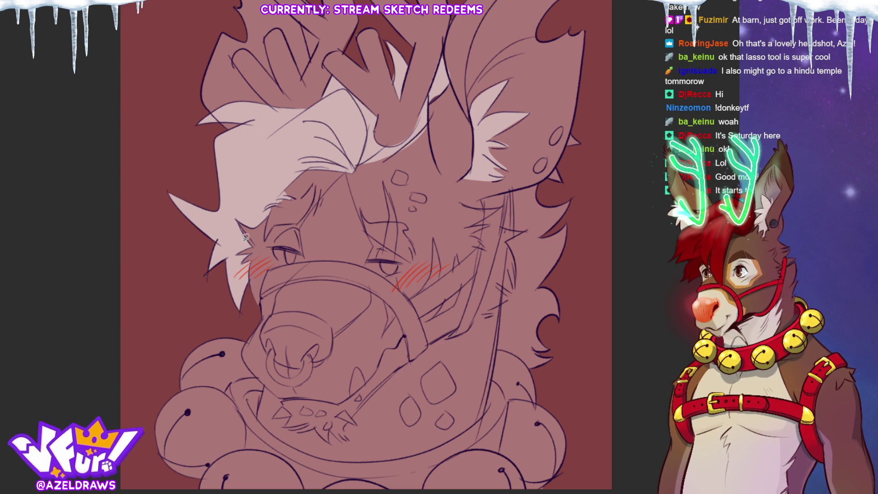
Outline the inner edge of the right ear and fill it dark purple.
mouse_move(544, 189)
left_mouse_down()
mouse_move(542, 173)
mouse_move(511, 179)
mouse_move(492, 315)
mouse_move(557, 375)
mouse_move(577, 184)
mouse_move(548, 185)
left_mouse_up()
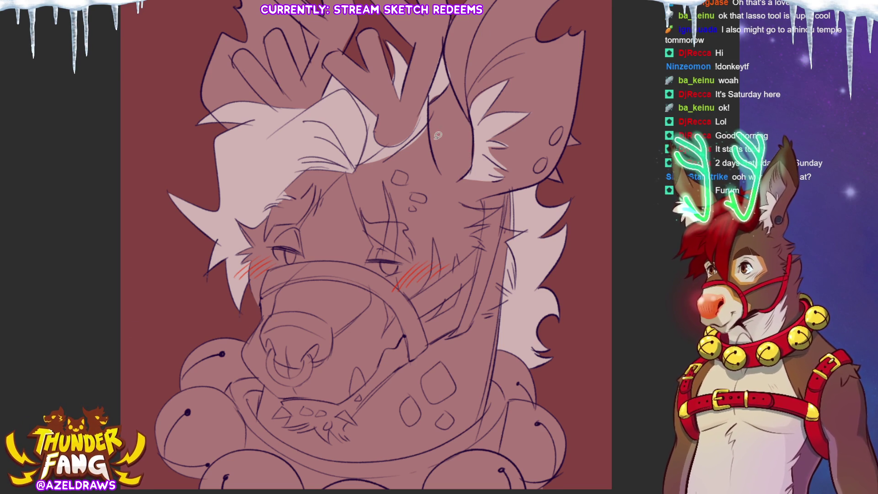
mouse_move(432, 101)
left_mouse_down()
mouse_move(430, 142)
mouse_move(444, 179)
mouse_move(472, 165)
left_mouse_up()
mouse_move(473, 101)
left_mouse_down()
mouse_move(471, 44)
mouse_move(512, 4)
mouse_move(477, 31)
mouse_move(445, 102)
mouse_move(446, 144)
mouse_move(424, 159)
left_mouse_up()
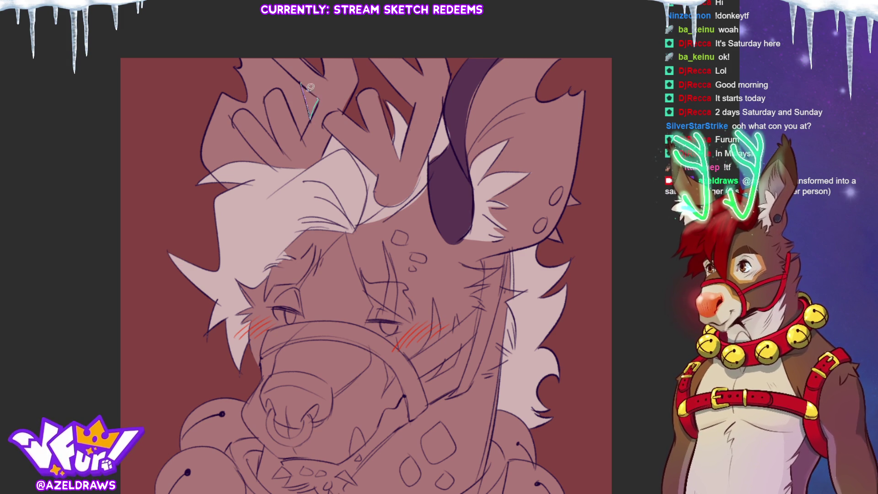
Outline the snout's left edge and nose bridge, filling the nose bridge dark purple.
mouse_move(300, 59)
left_mouse_down()
mouse_move(324, 73)
mouse_move(323, 99)
left_mouse_up()
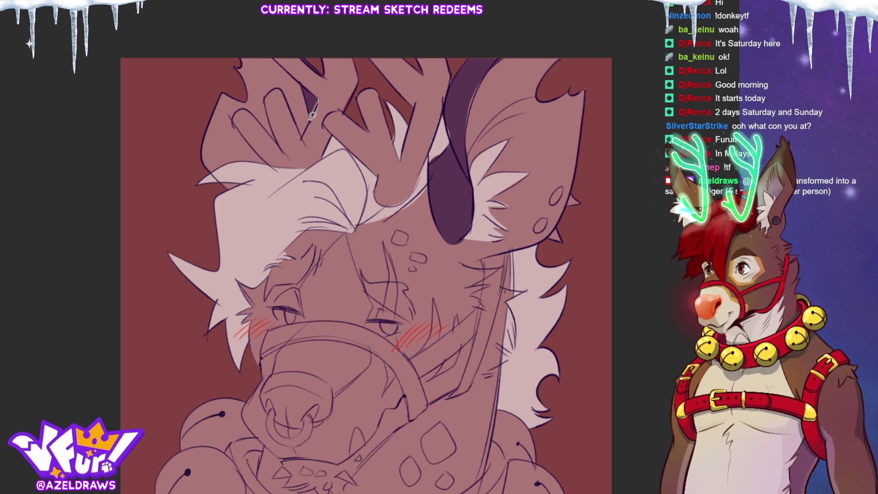
scroll(366, 274, "down", 4)
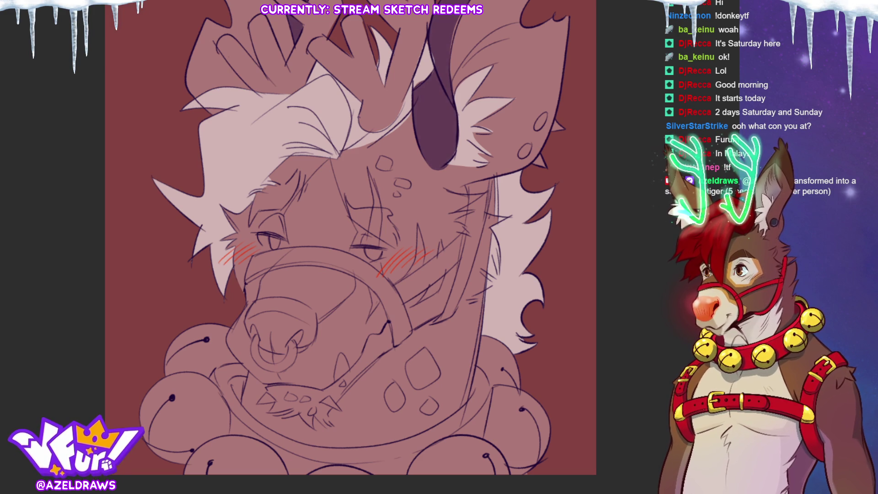
mouse_move(227, 341)
left_mouse_down()
mouse_move(270, 269)
mouse_move(294, 251)
mouse_move(336, 250)
mouse_move(369, 293)
mouse_move(366, 352)
mouse_move(315, 386)
mouse_move(249, 373)
mouse_move(226, 341)
left_mouse_up()
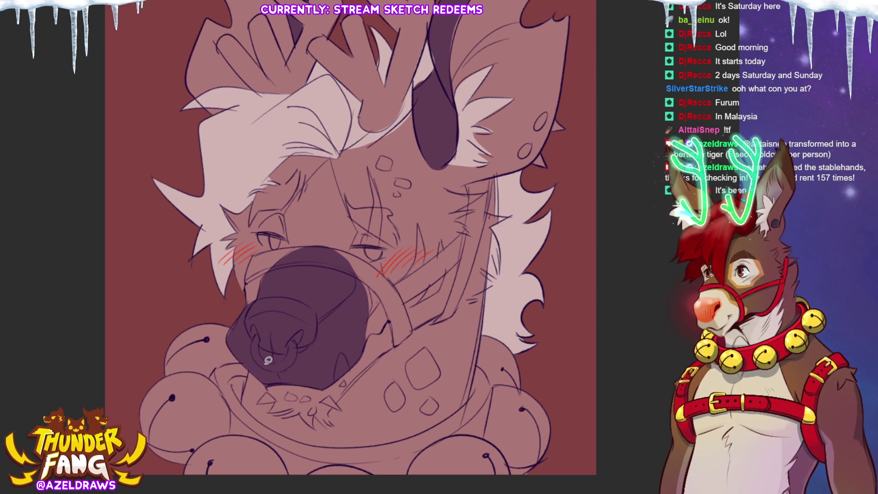
mouse_move(296, 254)
left_mouse_down()
mouse_move(287, 222)
mouse_move(320, 165)
mouse_move(343, 194)
mouse_move(351, 255)
left_mouse_up()
mouse_move(330, 159)
left_mouse_down()
mouse_move(354, 215)
mouse_move(339, 267)
left_mouse_up()
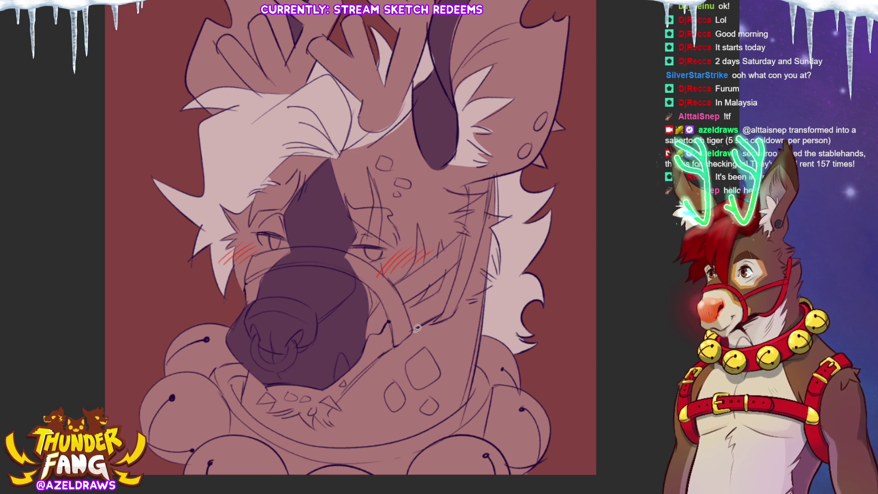
Fill the cheek patch and the diamond neck spots dark purple.
mouse_move(352, 270)
left_mouse_down()
mouse_move(374, 288)
mouse_move(363, 326)
left_mouse_up()
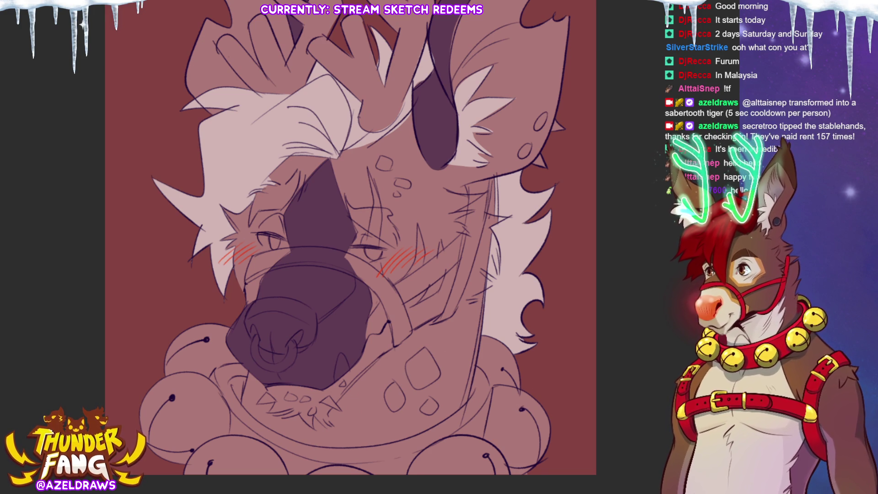
mouse_move(435, 334)
left_mouse_down()
mouse_move(405, 354)
mouse_move(450, 354)
mouse_move(437, 336)
left_mouse_up()
left_click_drag(397, 373, 406, 420)
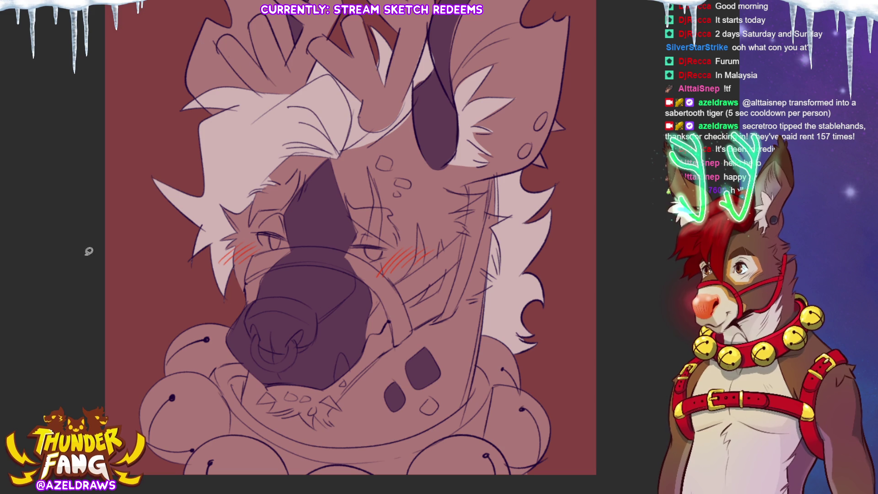
Darken the oval neck spot, the forehead spot and the eye patch.
mouse_move(441, 403)
left_mouse_down()
mouse_move(429, 399)
mouse_move(440, 402)
left_mouse_up()
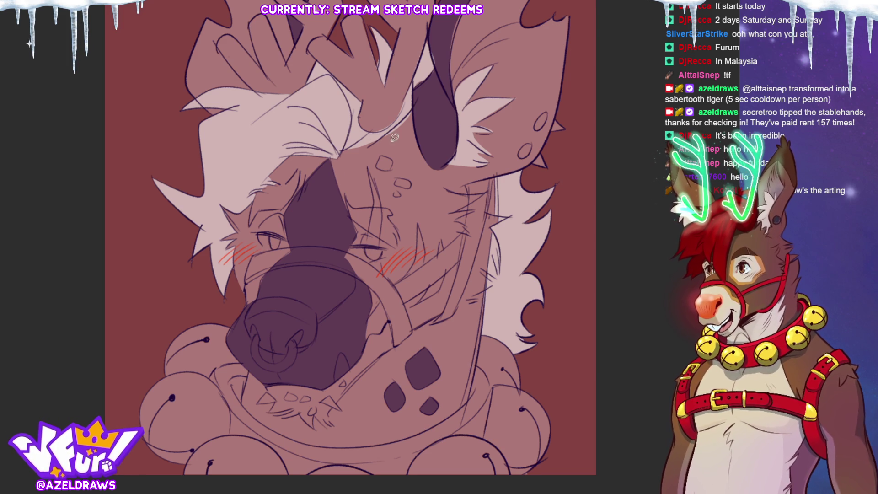
mouse_move(384, 164)
left_mouse_down()
mouse_move(394, 159)
mouse_move(381, 166)
mouse_move(404, 181)
mouse_move(394, 192)
mouse_move(400, 196)
left_mouse_up()
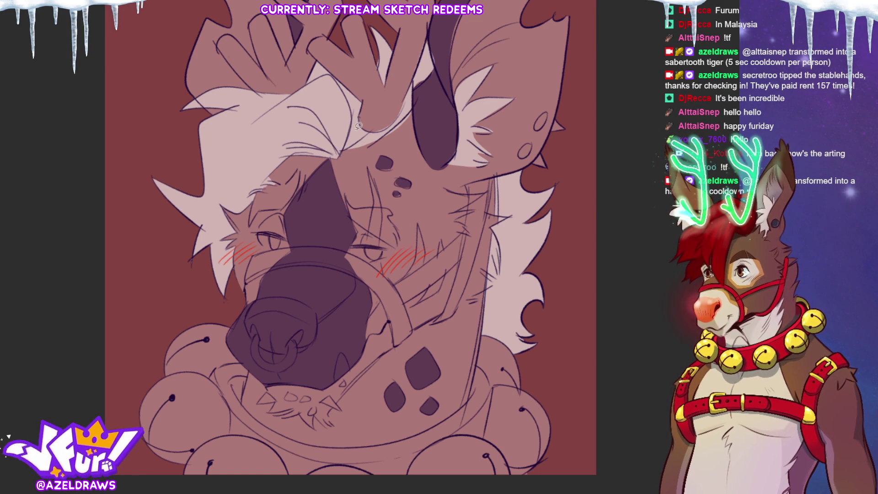
mouse_move(250, 225)
left_mouse_down()
mouse_move(292, 200)
mouse_move(300, 180)
mouse_move(259, 190)
mouse_move(253, 209)
left_mouse_up()
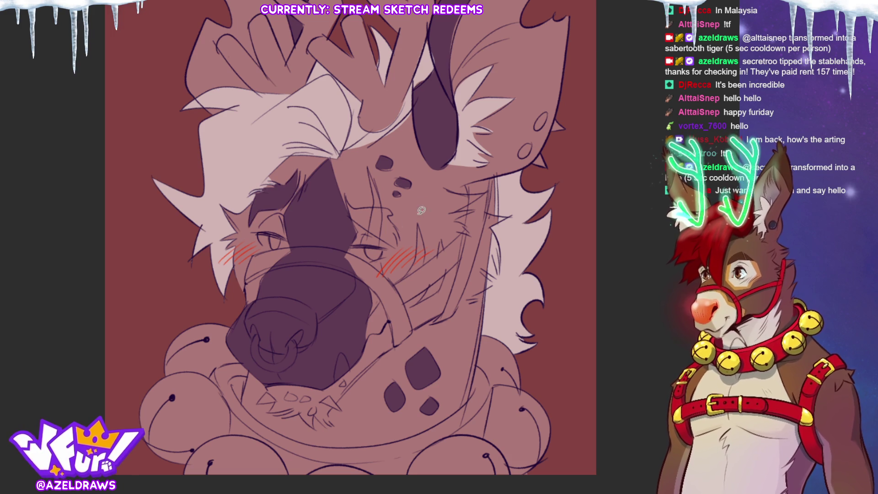
mouse_move(347, 200)
left_mouse_down()
mouse_move(352, 219)
mouse_move(399, 249)
mouse_move(395, 212)
mouse_move(347, 200)
left_mouse_up()
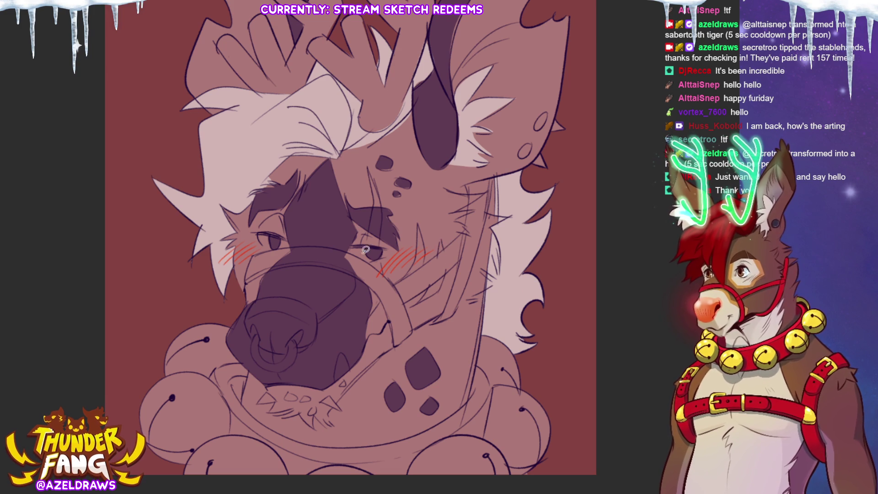
Fill both irises grey-blue and the nose ring silver-white.
mouse_move(350, 246)
left_mouse_down()
mouse_move(367, 257)
mouse_move(390, 247)
mouse_move(350, 247)
left_mouse_up()
mouse_move(262, 229)
left_mouse_down()
mouse_move(264, 244)
mouse_move(293, 241)
mouse_move(263, 231)
left_mouse_up()
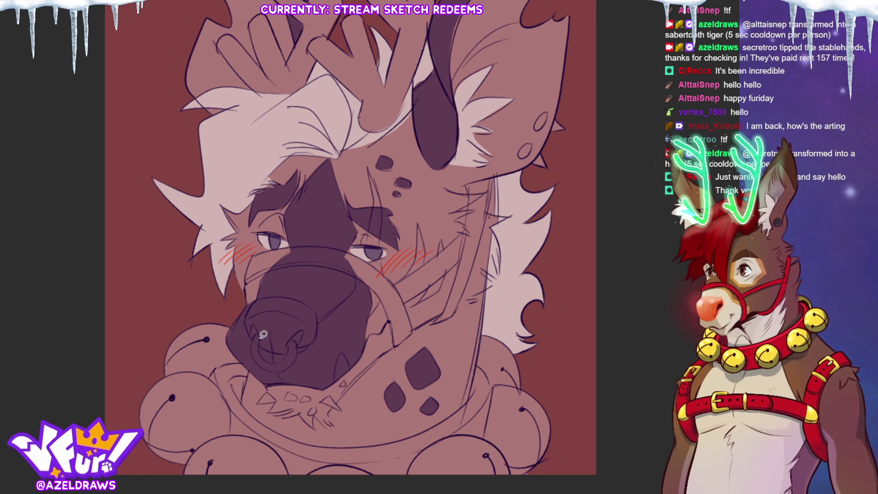
mouse_move(260, 344)
left_mouse_down()
mouse_move(278, 359)
mouse_move(295, 338)
mouse_move(298, 355)
mouse_move(291, 364)
mouse_move(262, 361)
mouse_move(262, 331)
left_mouse_up()
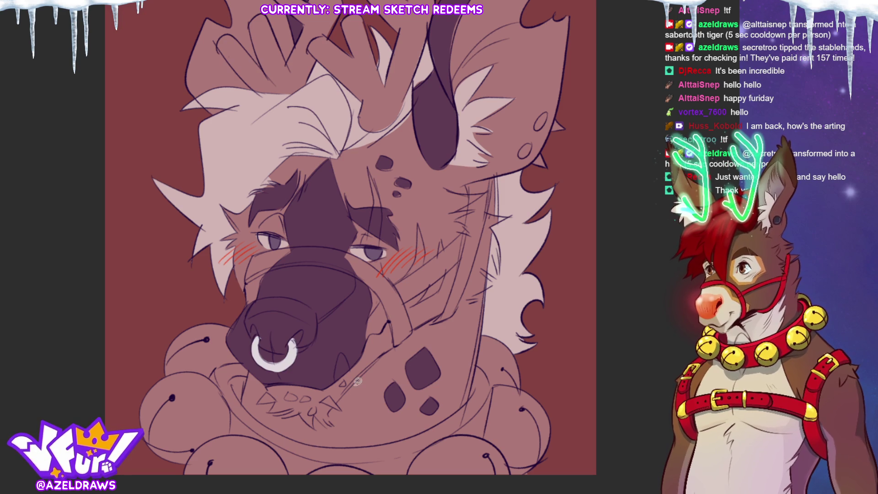
Fill a fang below the nose and the ear spots white.
mouse_move(335, 395)
left_mouse_down()
mouse_move(264, 396)
mouse_move(277, 399)
mouse_move(336, 376)
mouse_move(339, 356)
mouse_move(353, 363)
mouse_move(339, 381)
left_mouse_up()
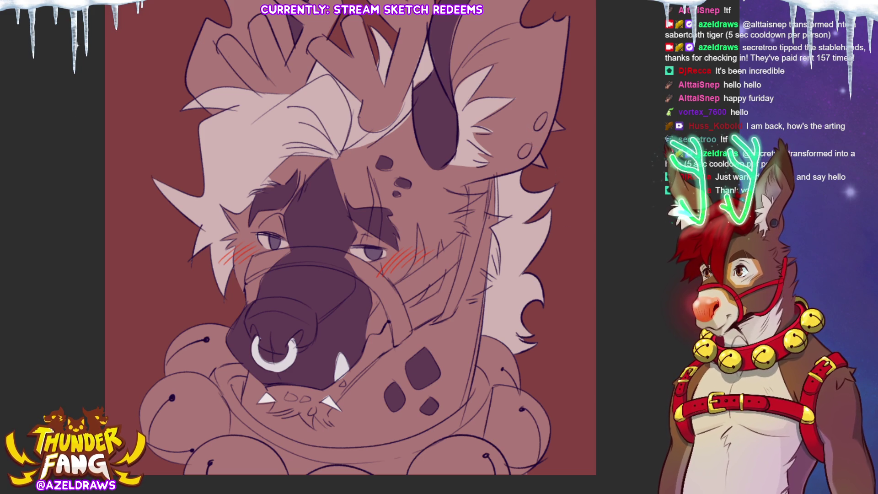
left_click_drag(522, 149, 526, 152)
left_click_drag(540, 118, 560, 129)
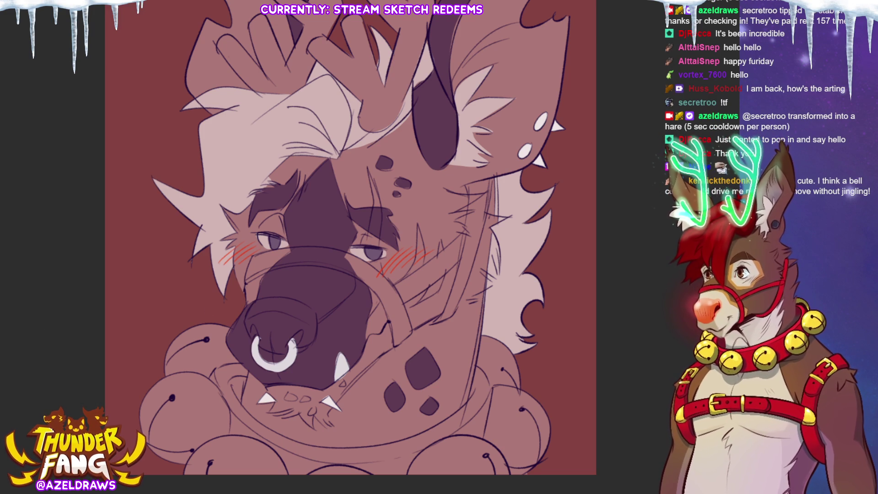
left_click_drag(170, 46, 172, 74)
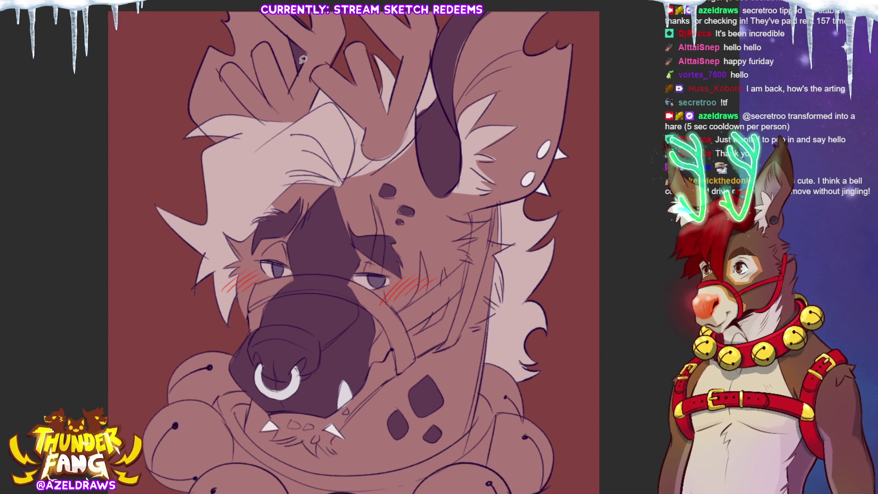
Outline both antlers and fill them dark brown.
mouse_move(288, 74)
left_mouse_down()
mouse_move(250, 45)
mouse_move(273, 140)
mouse_move(314, 112)
mouse_move(354, 26)
mouse_move(259, 9)
mouse_move(297, 50)
mouse_move(288, 77)
left_mouse_up()
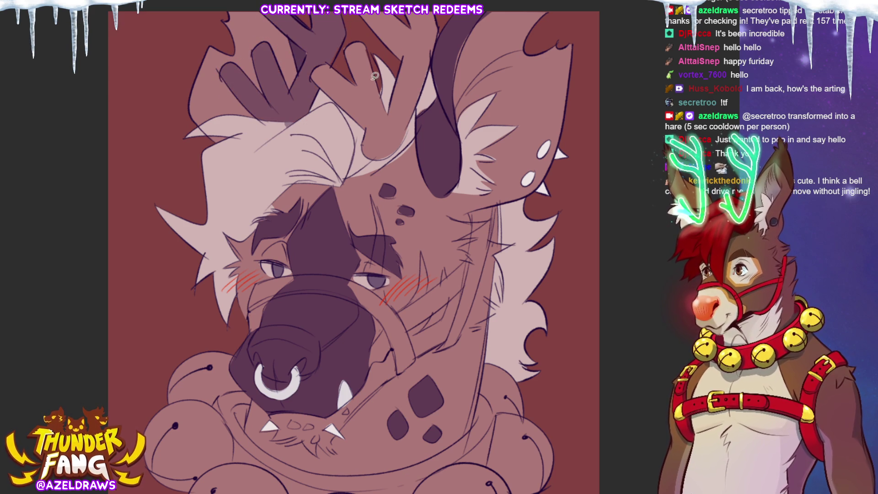
mouse_move(347, 68)
left_mouse_down()
mouse_move(306, 73)
mouse_move(355, 157)
mouse_move(418, 120)
mouse_move(449, 13)
left_mouse_up()
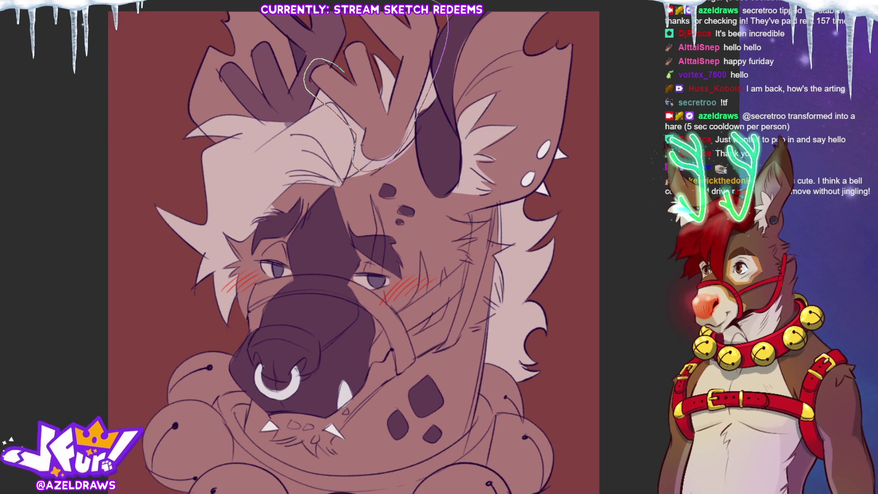
mouse_move(351, 4)
left_mouse_down()
mouse_move(356, 37)
mouse_move(345, 71)
left_mouse_up()
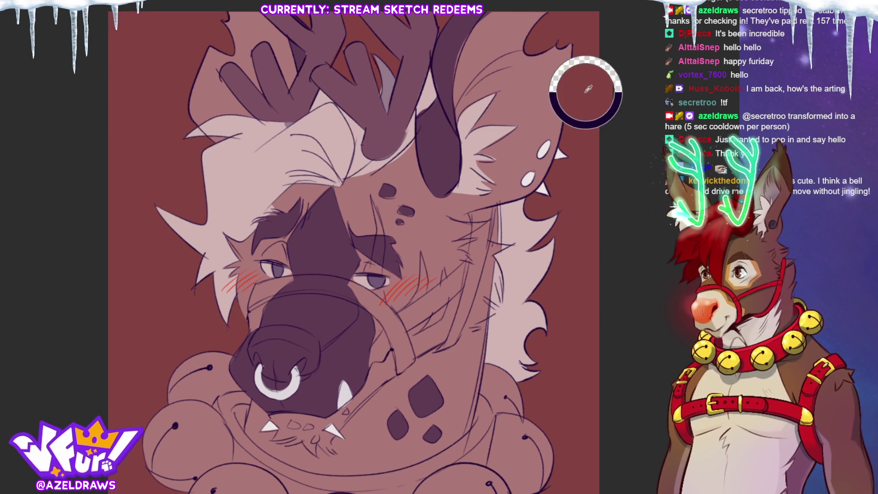
mouse_move(397, 69)
left_mouse_down()
mouse_move(379, 42)
mouse_move(375, 103)
mouse_move(395, 108)
left_mouse_up()
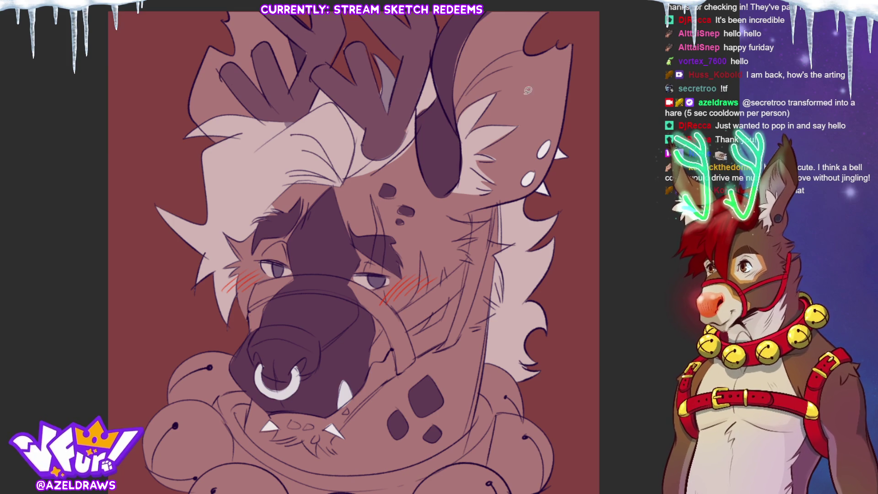
mouse_move(382, 92)
left_mouse_down()
mouse_move(372, 48)
mouse_move(397, 68)
mouse_move(389, 110)
left_mouse_up()
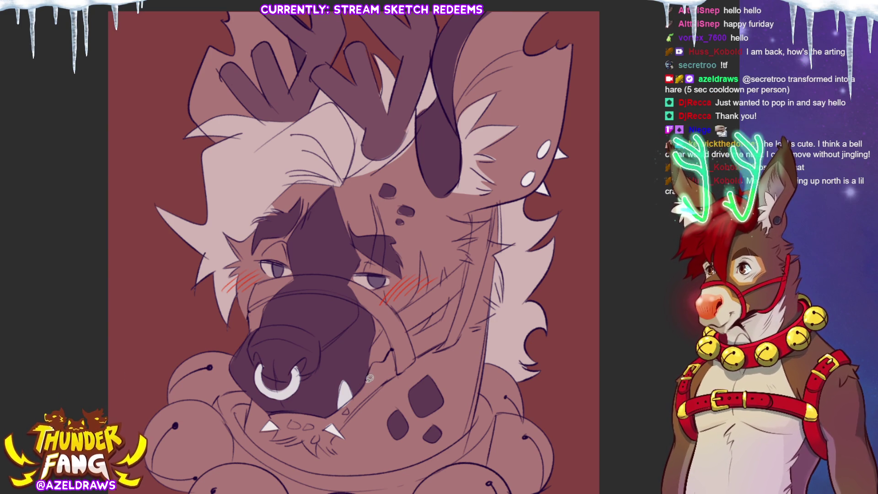
Sketch strokes near the snout and jaw and add small dark spots on the chin.
mouse_move(376, 359)
left_mouse_down()
mouse_move(450, 315)
mouse_move(463, 286)
mouse_move(450, 335)
mouse_move(351, 414)
mouse_move(332, 450)
mouse_move(284, 445)
mouse_move(275, 413)
mouse_move(327, 414)
mouse_move(348, 401)
mouse_move(389, 341)
left_mouse_up()
mouse_move(460, 294)
left_mouse_down()
mouse_move(461, 247)
mouse_move(478, 238)
mouse_move(455, 234)
mouse_move(454, 220)
mouse_move(502, 202)
mouse_move(496, 316)
mouse_move(455, 336)
mouse_move(430, 335)
left_mouse_up()
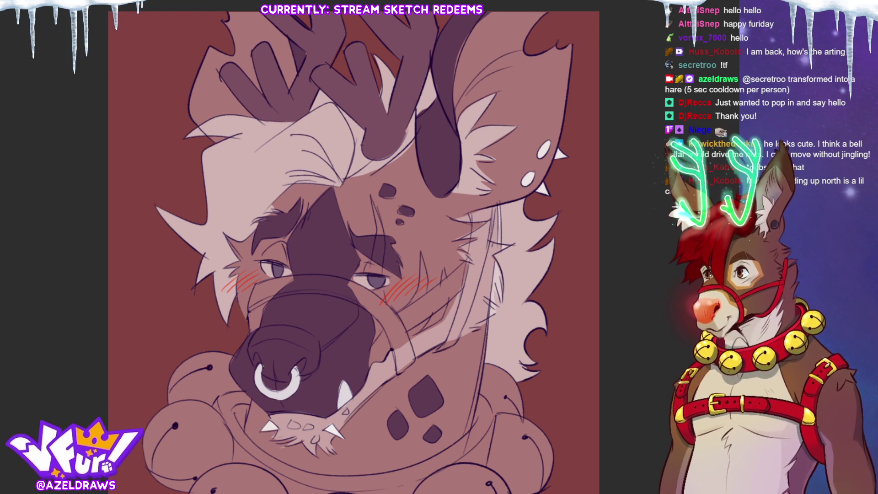
left_click_drag(290, 421, 320, 427)
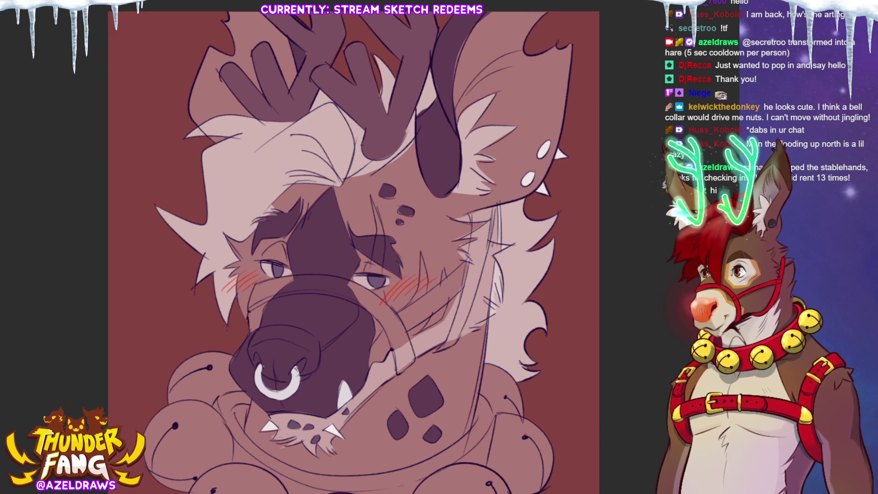
Outline the collar band around the neck and fill it solid red.
scroll(604, 247, "down", 2)
mouse_move(253, 378)
left_mouse_down()
mouse_move(250, 342)
mouse_move(205, 366)
mouse_move(224, 421)
mouse_move(260, 436)
mouse_move(274, 457)
mouse_move(332, 455)
mouse_move(398, 471)
mouse_move(460, 426)
mouse_move(499, 414)
mouse_move(497, 349)
mouse_move(375, 414)
mouse_move(286, 404)
mouse_move(279, 353)
left_mouse_up()
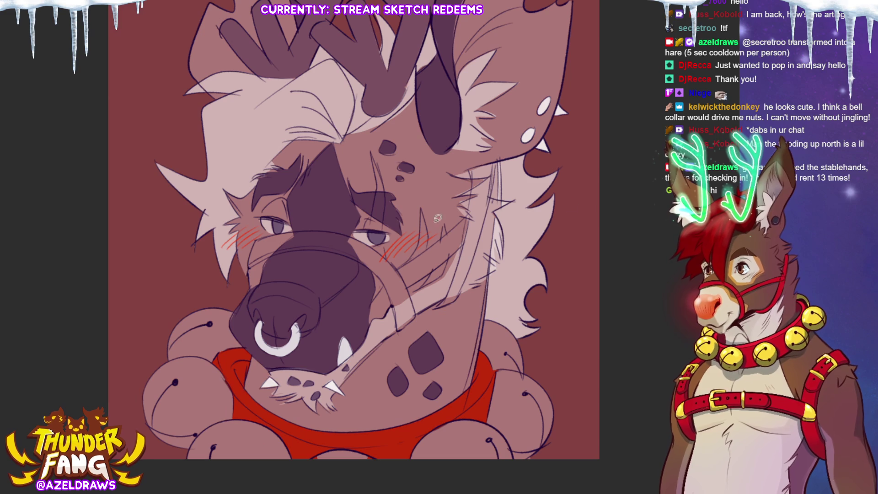
Fill the muzzle strap and the cheek strap sections red, discarding a stray outline.
mouse_move(260, 233)
left_mouse_down()
mouse_move(263, 265)
mouse_move(359, 259)
mouse_move(388, 305)
mouse_move(397, 254)
mouse_move(356, 228)
mouse_move(250, 261)
left_mouse_up()
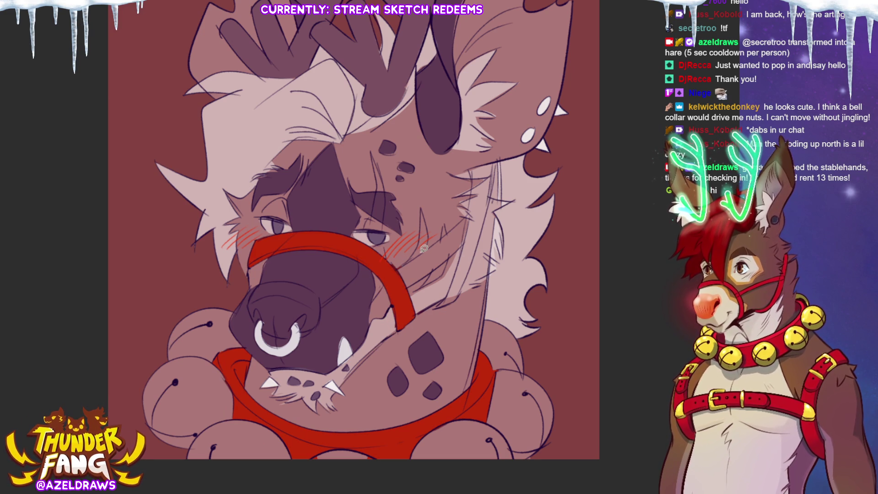
mouse_move(419, 253)
left_mouse_down()
mouse_move(393, 291)
mouse_move(459, 253)
left_mouse_up()
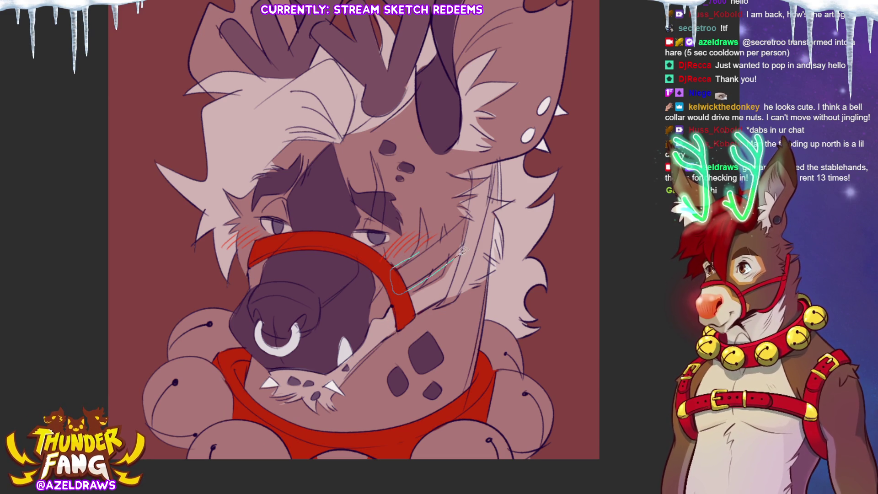
left_click_drag(472, 209, 394, 260)
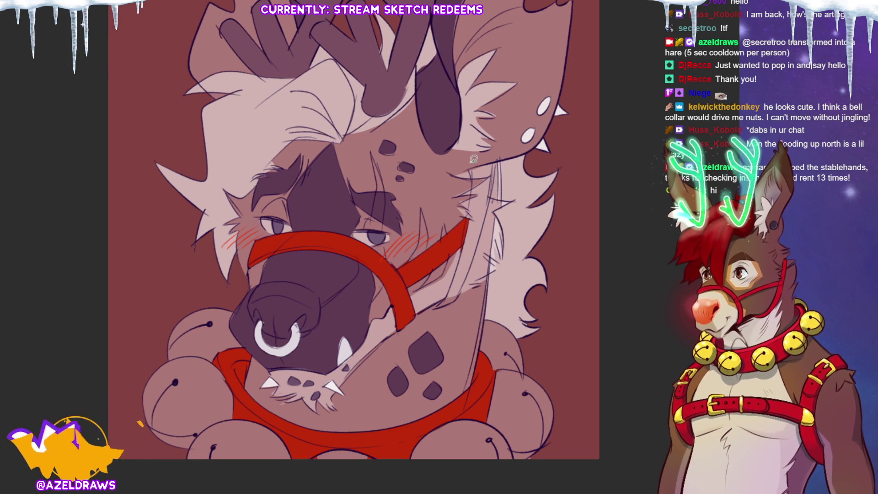
left_click_drag(443, 293, 463, 298)
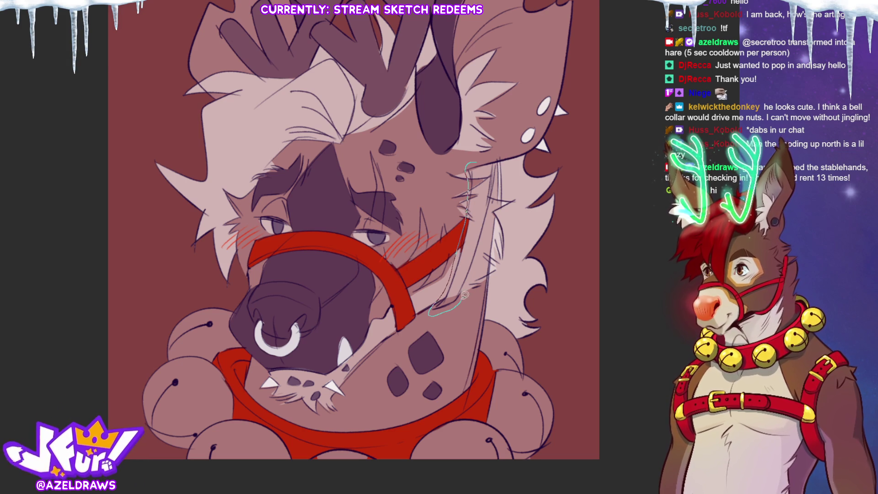
mouse_move(501, 169)
left_mouse_down()
mouse_move(474, 163)
mouse_move(489, 197)
left_mouse_up()
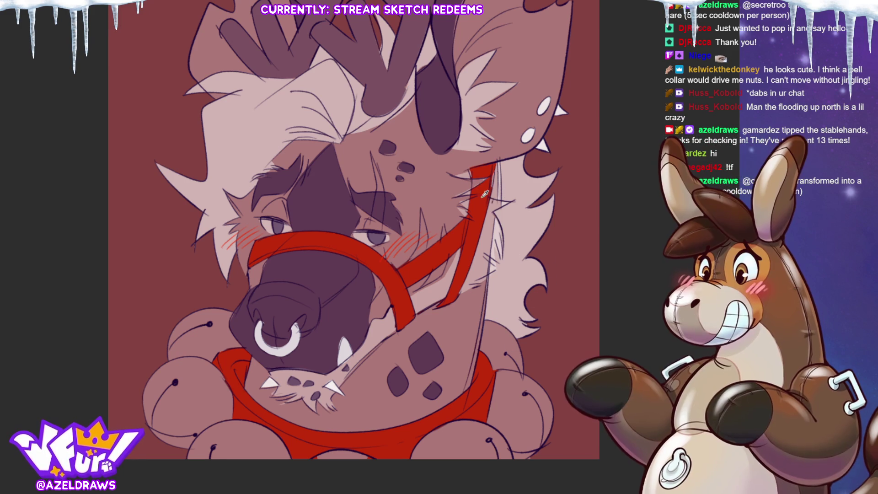
left_click_drag(483, 192, 464, 230)
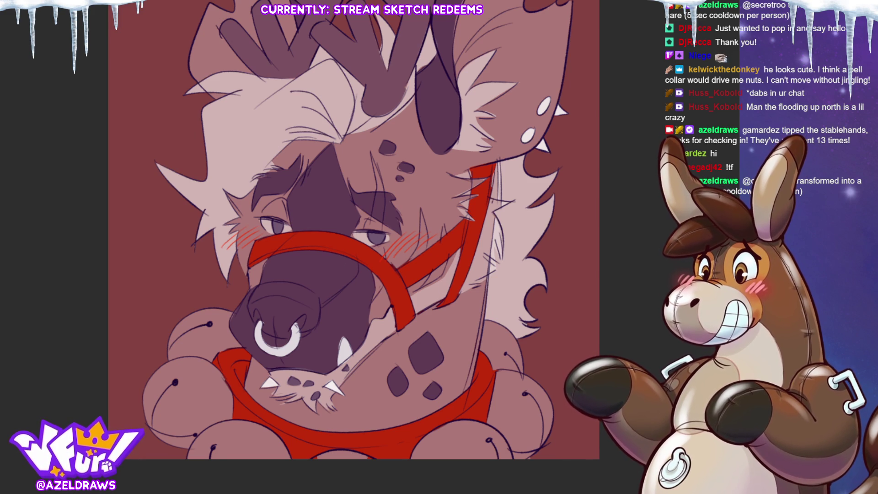
scroll(433, 277, "down", 3)
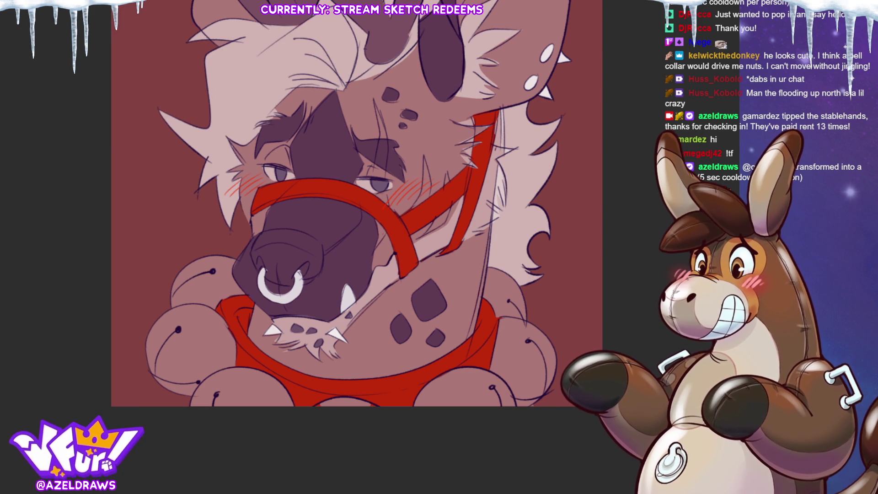
Fill the bells below the muzzle pale pink and the neck fluff light fur colour.
mouse_move(227, 305)
left_mouse_down()
mouse_move(254, 286)
mouse_move(215, 247)
mouse_move(144, 370)
left_mouse_up()
mouse_move(213, 431)
left_mouse_down()
mouse_move(301, 407)
mouse_move(260, 357)
mouse_move(235, 298)
left_mouse_up()
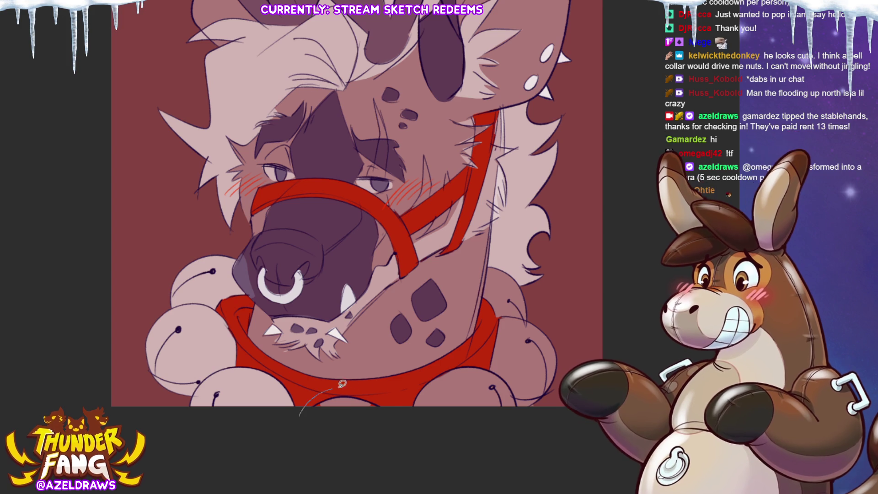
mouse_move(400, 421)
left_mouse_down()
mouse_move(468, 356)
mouse_move(489, 357)
left_mouse_up()
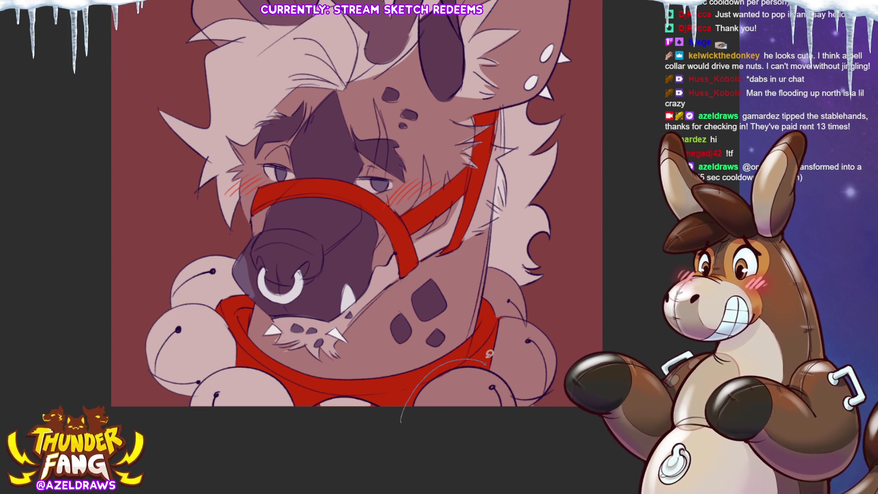
mouse_move(494, 316)
left_mouse_down()
mouse_move(476, 280)
mouse_move(538, 293)
left_mouse_up()
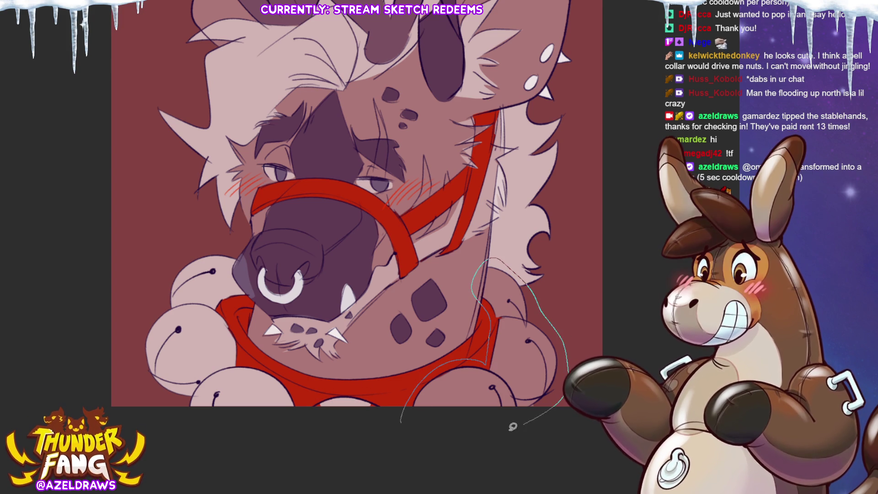
left_click_drag(532, 417, 531, 419)
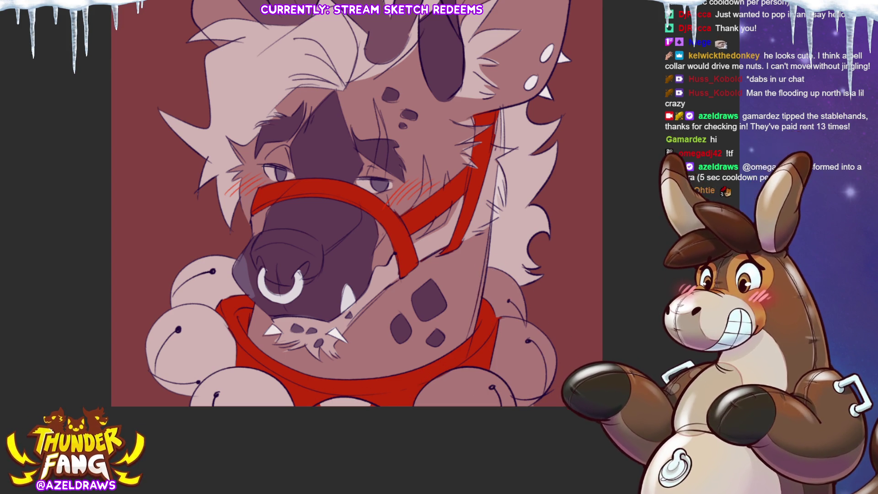
Discard an unfinished neck outline and fill the nose's left edge dark purple.
mouse_move(316, 410)
left_mouse_down()
mouse_move(339, 393)
mouse_move(391, 418)
mouse_move(325, 435)
left_mouse_up()
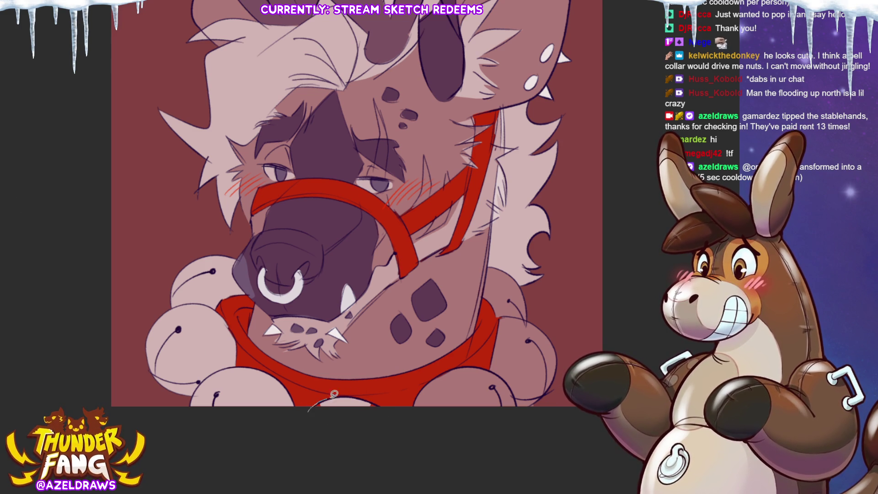
left_click_drag(371, 397, 326, 427)
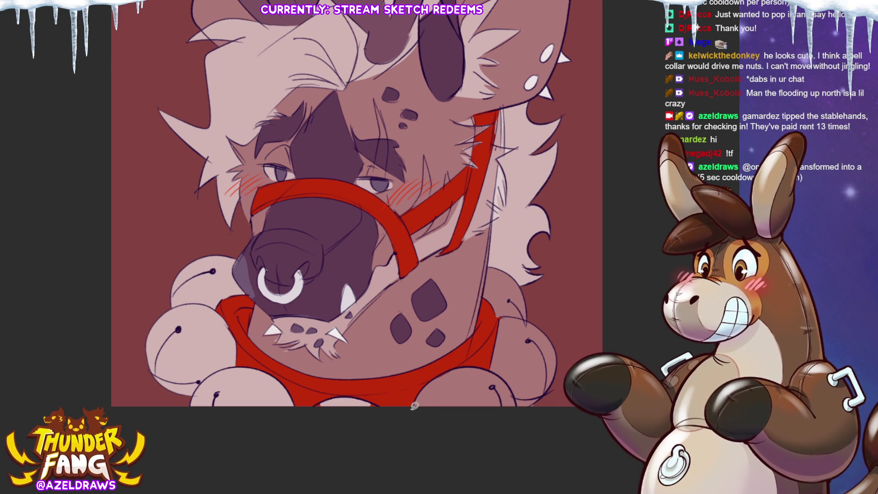
mouse_move(412, 390)
left_mouse_down()
mouse_move(473, 359)
mouse_move(491, 325)
mouse_move(482, 257)
left_mouse_up()
left_click_drag(527, 427, 379, 476)
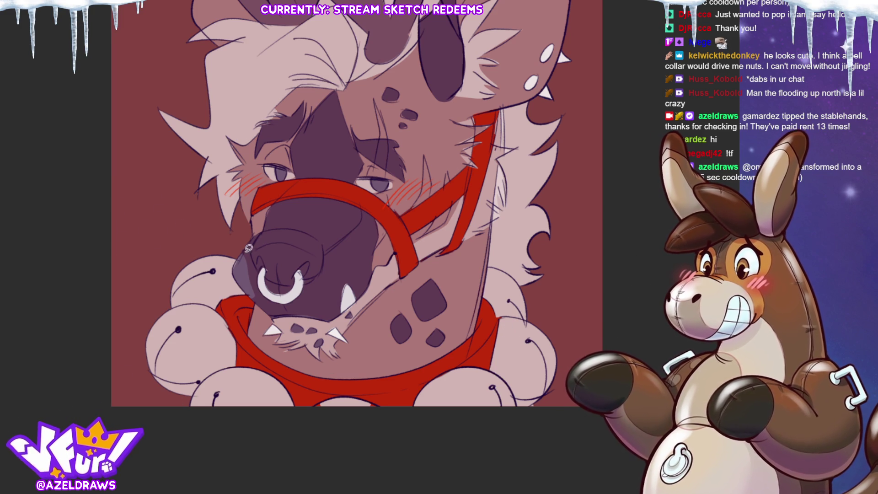
left_click_drag(259, 300, 257, 298)
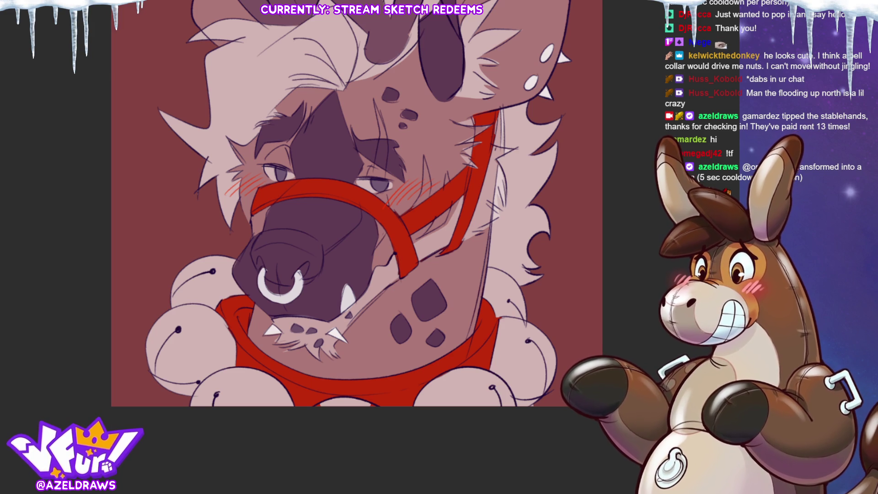
scroll(361, 242, "up", 3)
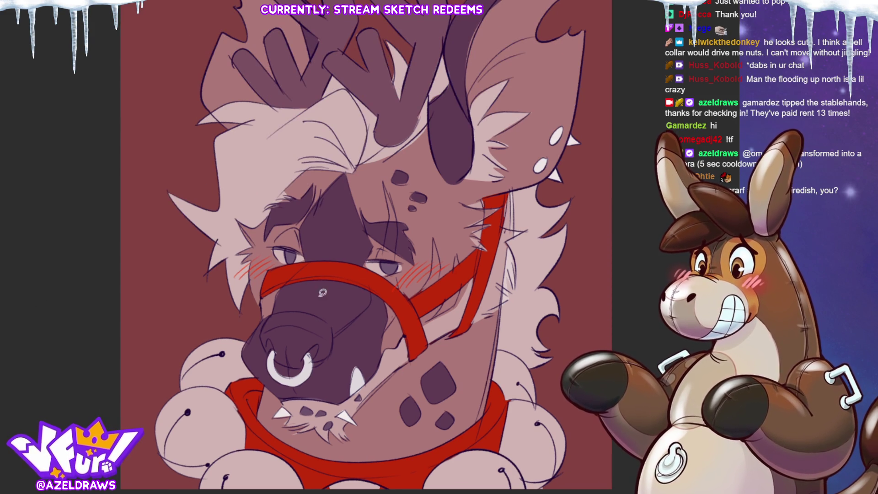
Sketch lines on the forehead and cheek, then undo the stray stroke over the red strap.
mouse_move(392, 222)
left_mouse_down()
mouse_move(387, 185)
mouse_move(398, 256)
left_mouse_up()
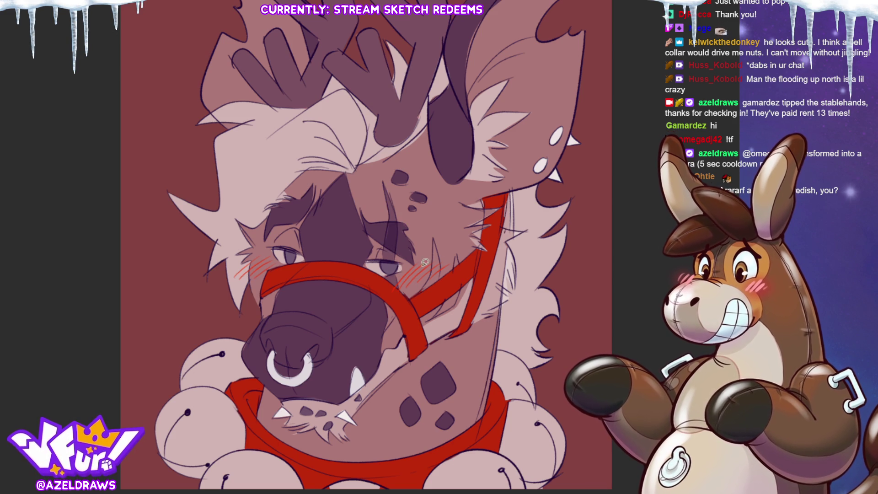
left_click_drag(432, 231, 439, 268)
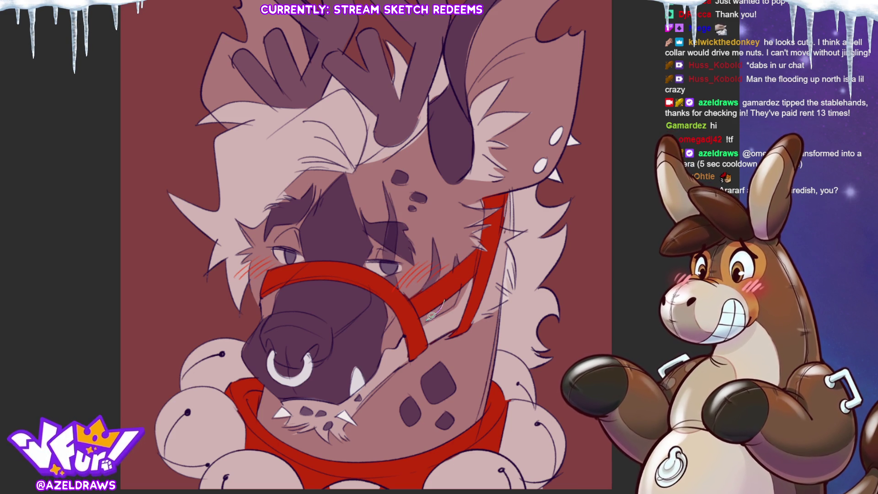
key("ctrl+z")
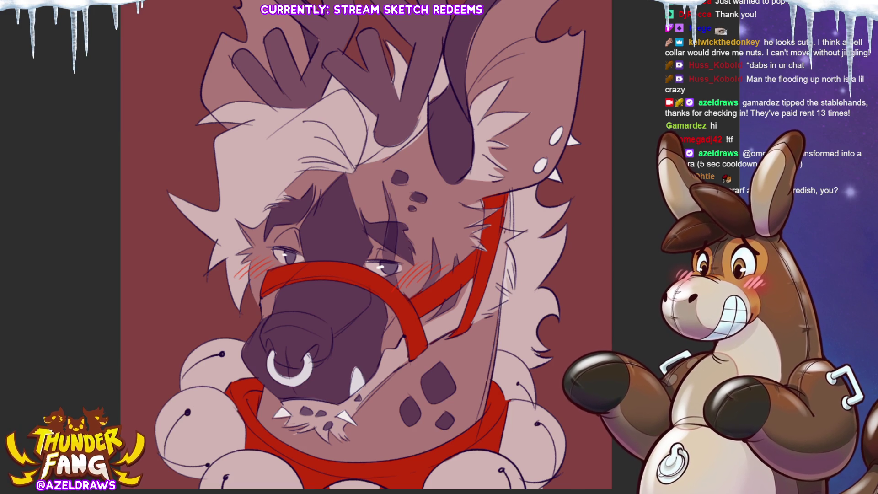
Remove the dark purple nose fill and re-outline the snout and nose ring area.
mouse_move(288, 302)
left_mouse_down()
mouse_move(262, 320)
mouse_move(264, 352)
mouse_move(318, 368)
mouse_move(336, 315)
mouse_move(299, 289)
left_mouse_up()
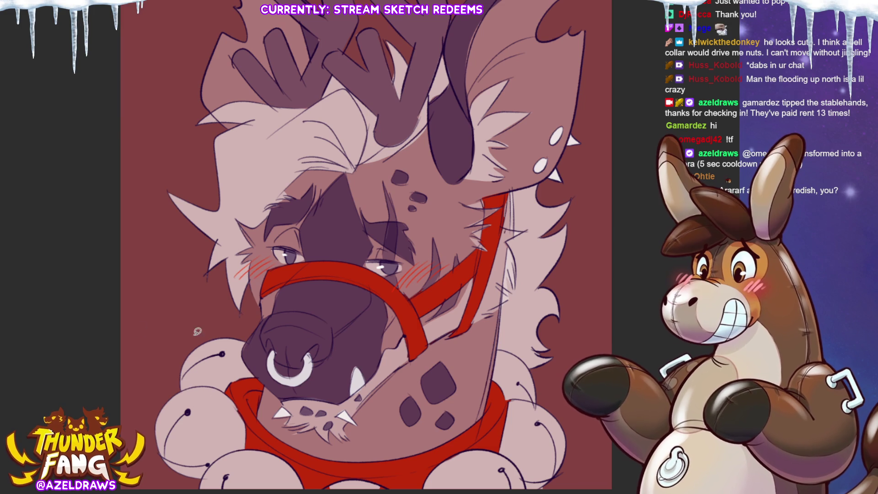
mouse_move(293, 309)
left_mouse_down()
mouse_move(257, 337)
mouse_move(297, 373)
mouse_move(334, 347)
mouse_move(339, 316)
mouse_move(295, 309)
left_mouse_up()
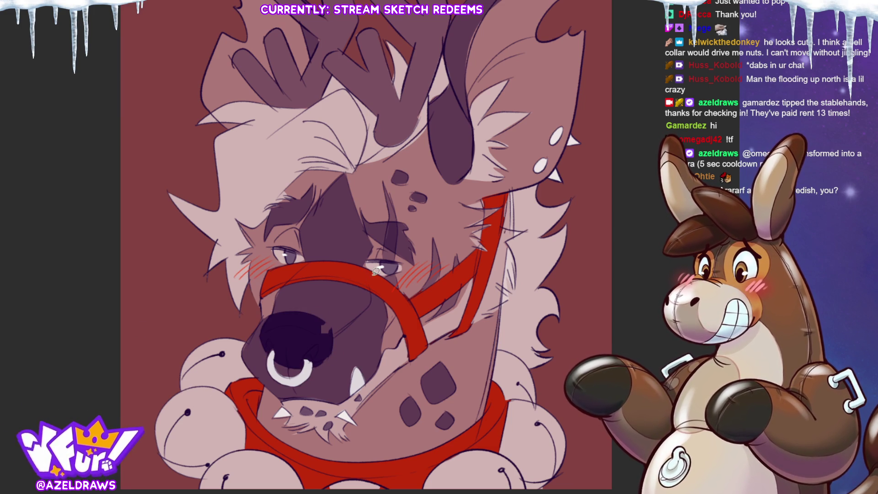
key("ctrl+z")
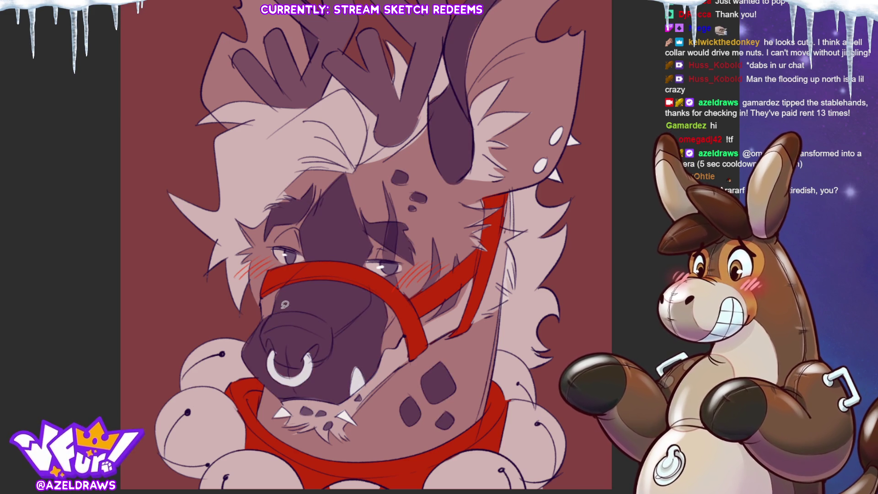
mouse_move(283, 307)
left_mouse_down()
mouse_move(259, 344)
mouse_move(302, 372)
mouse_move(338, 321)
mouse_move(316, 310)
left_mouse_up()
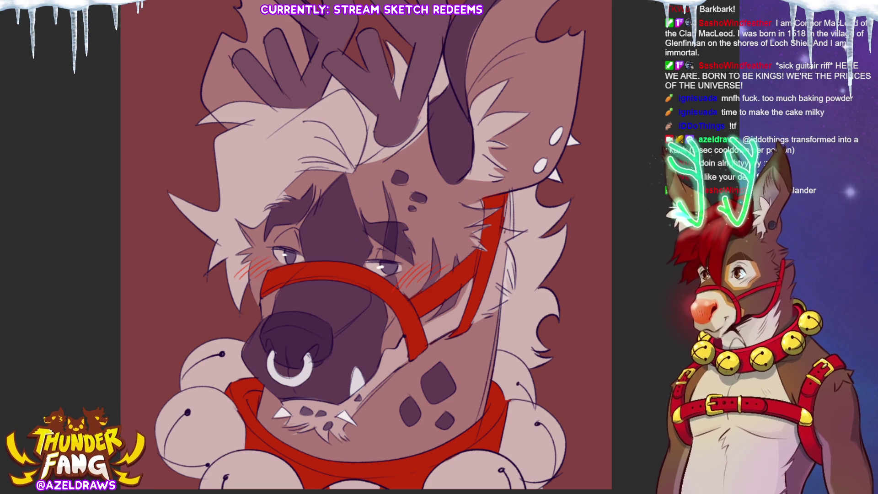
Dab white highlights onto the left, bottom and lower-right jingle bells.
left_click_drag(203, 395, 199, 397)
left_click_drag(218, 344, 214, 348)
left_click_drag(235, 461, 230, 464)
left_click_drag(449, 474, 445, 477)
left_click_drag(520, 420, 516, 423)
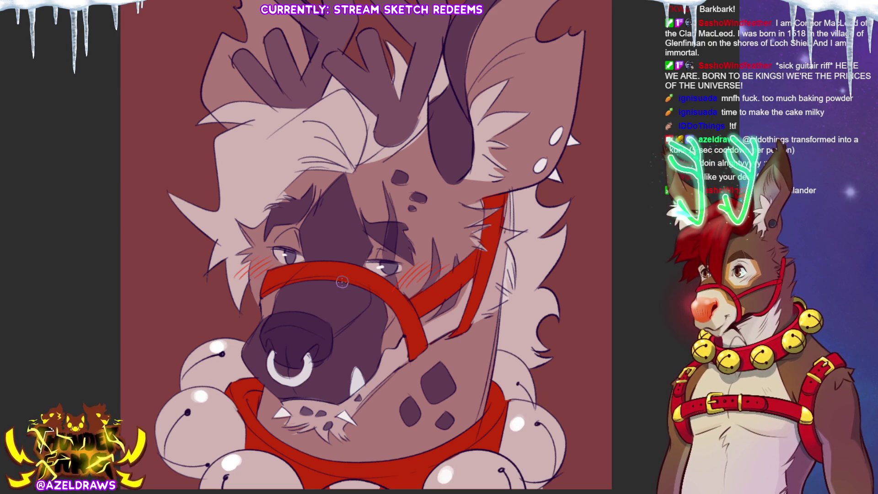
Highlight the last left bell, stroke a light highlight across the nose top, and deepen the background to crimson.
left_click_drag(203, 362, 200, 365)
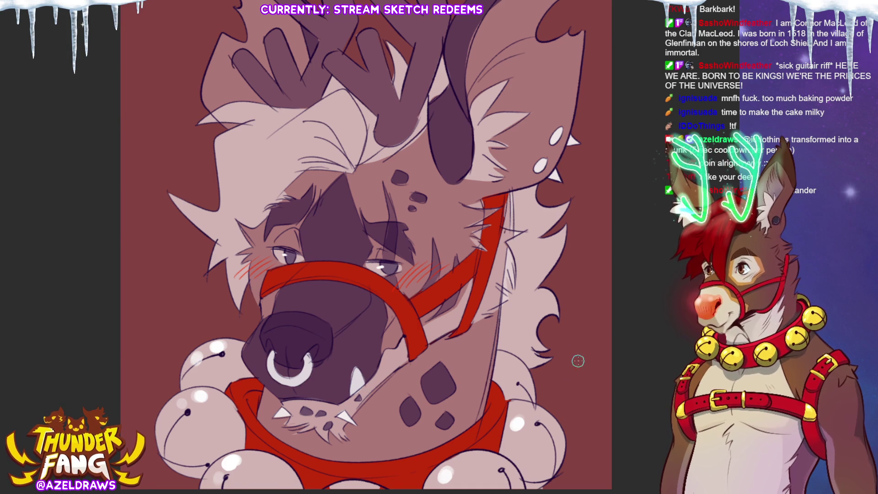
left_click_drag(269, 326, 318, 321)
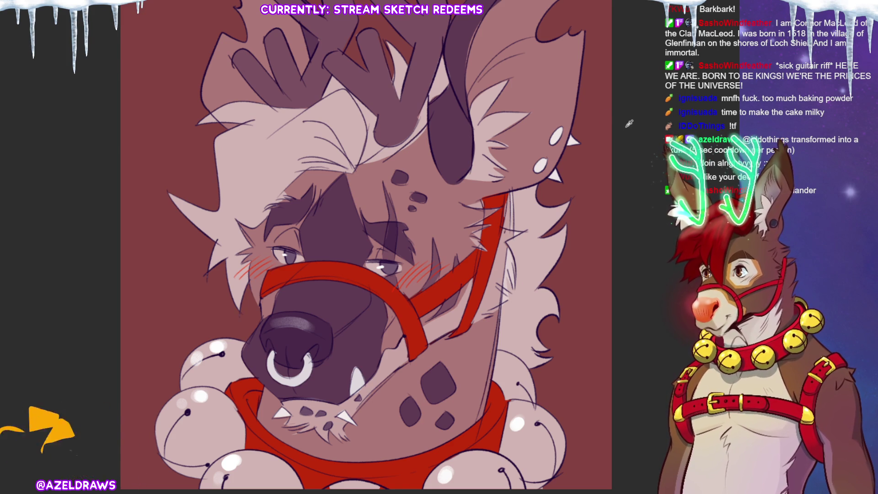
key("alt+BackSpace")
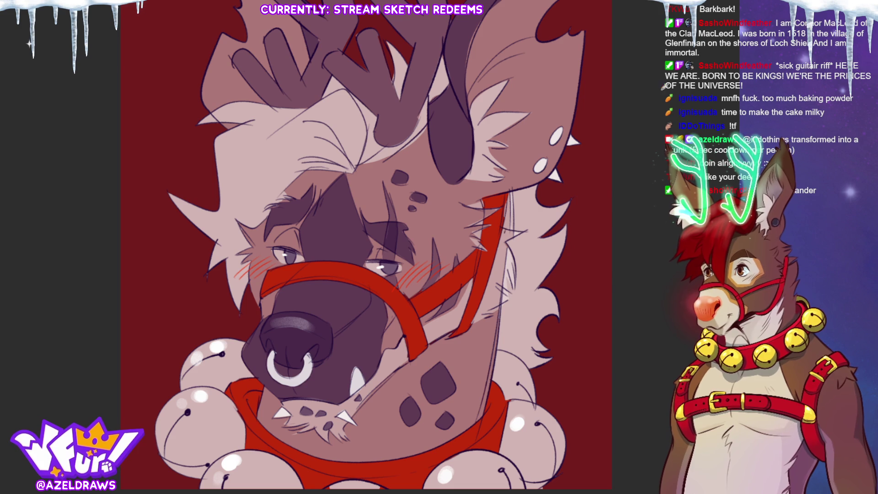
Revert the background to muted brownish red, sign the lower-left corner, and fit the drawing to screen.
key("ctrl+z")
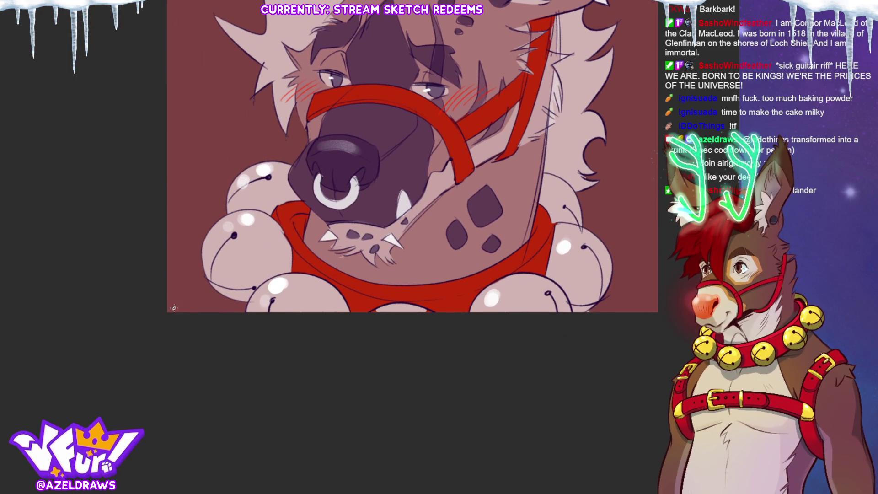
mouse_move(170, 308)
left_mouse_down()
mouse_move(238, 300)
mouse_move(232, 310)
left_mouse_up()
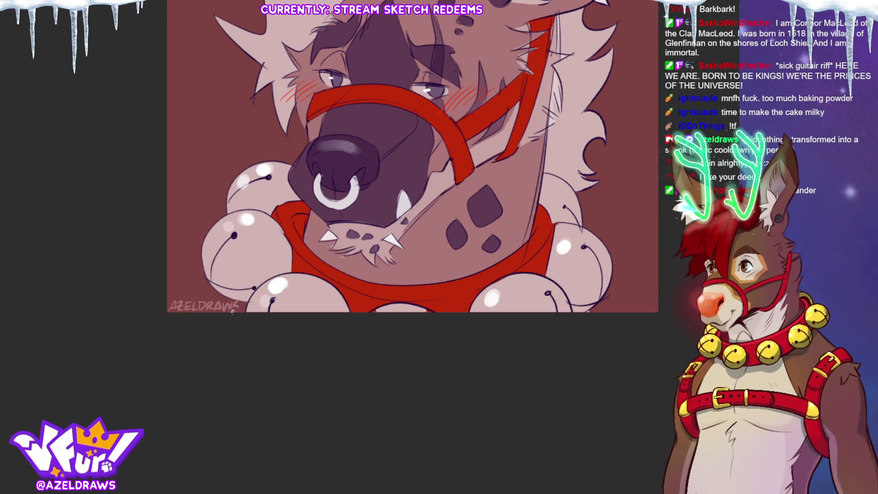
key("ctrl+0")
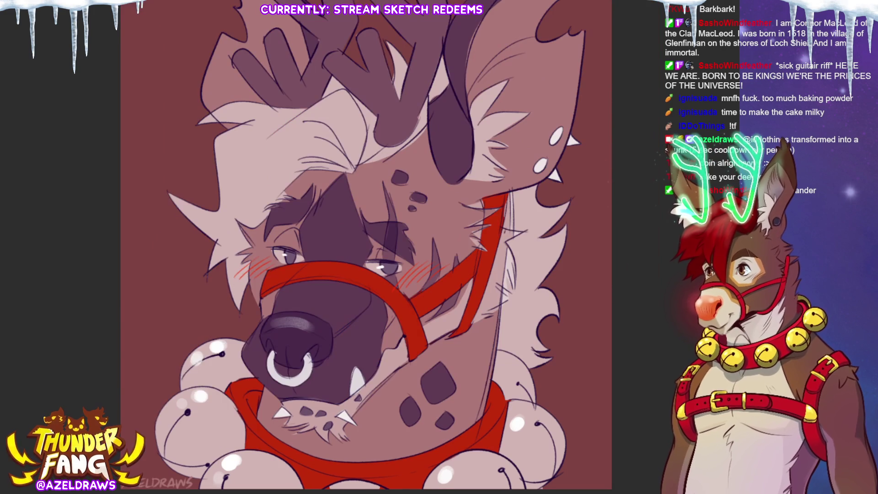
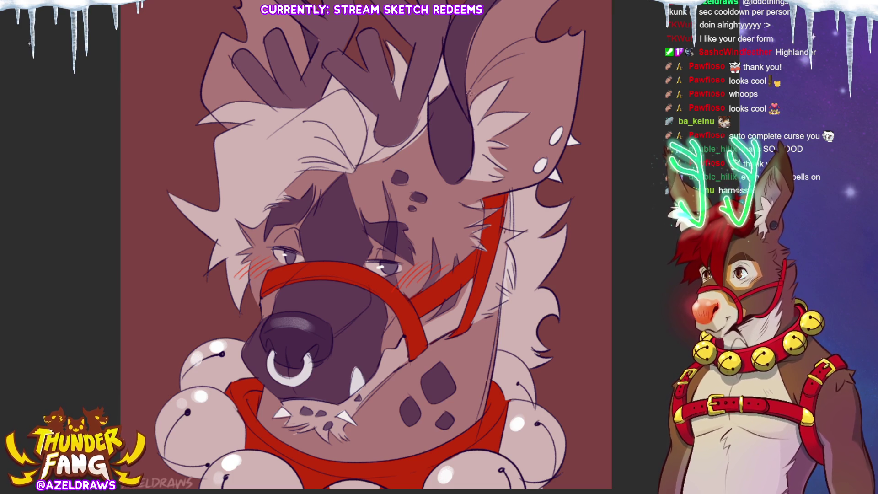
Close the finished hyena artwork so the flat grey canvas shows.
key("ctrl+w")
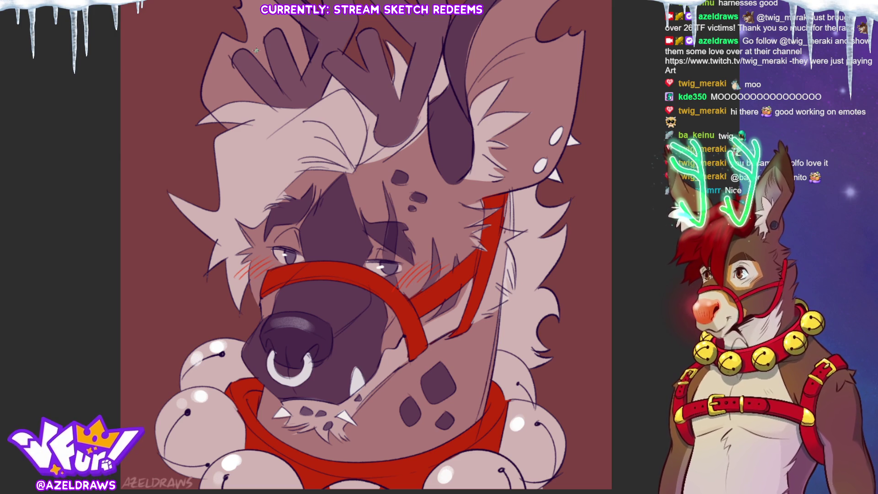
key("ctrl+w")
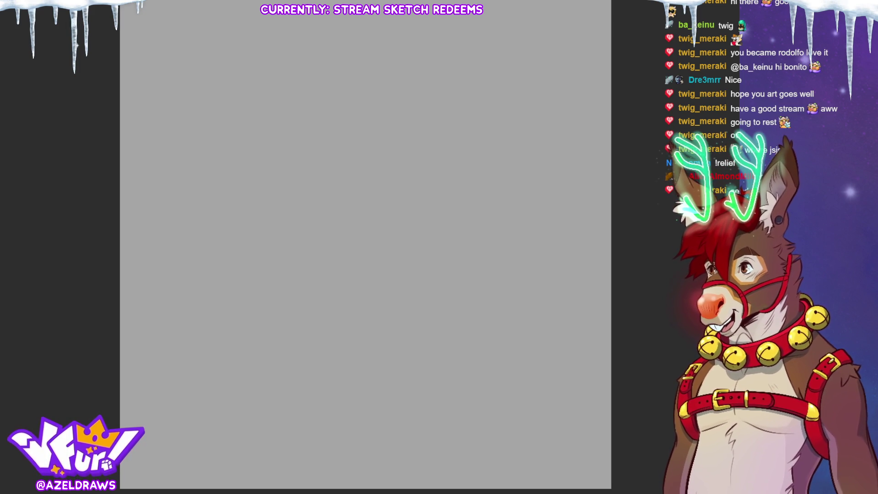
Reveal the sketched-heads grid, zoom in, and circle the second and third top-row heads in red.
key("ctrl+z")
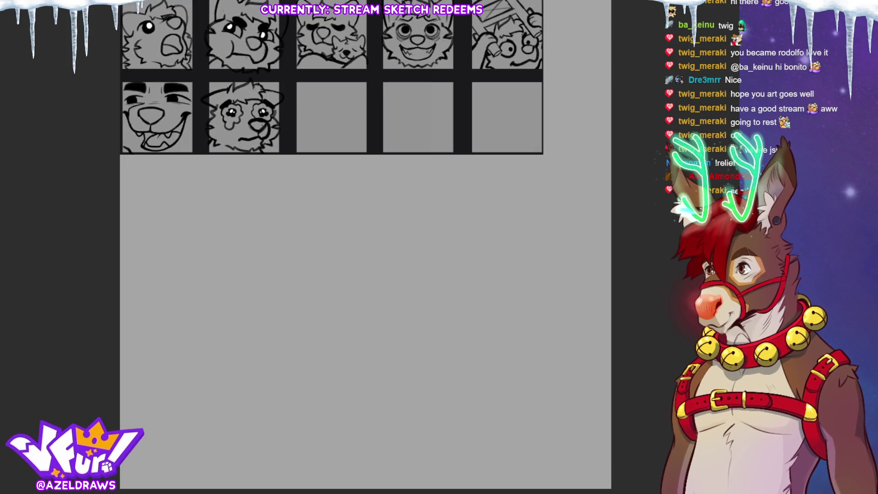
key("ctrl+plus")
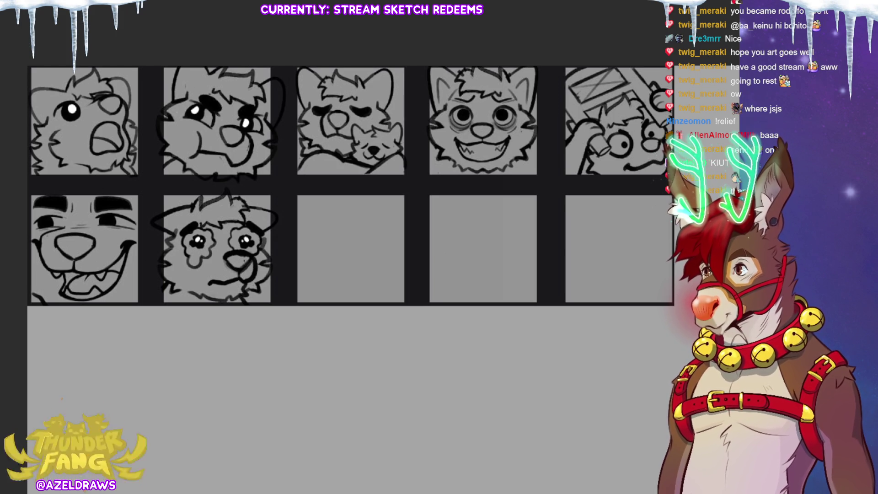
mouse_move(201, 67)
left_mouse_down()
mouse_move(276, 135)
mouse_move(252, 67)
left_mouse_up()
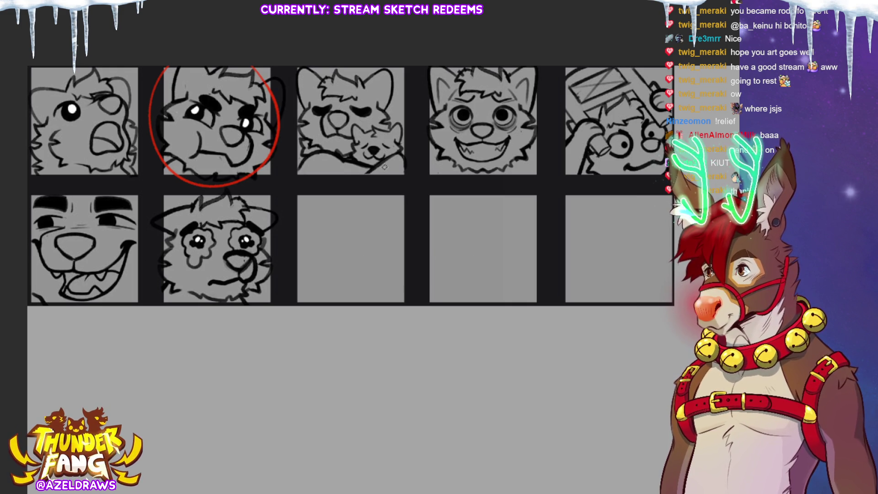
mouse_move(298, 76)
left_mouse_down()
mouse_move(297, 169)
mouse_move(283, 85)
left_mouse_up()
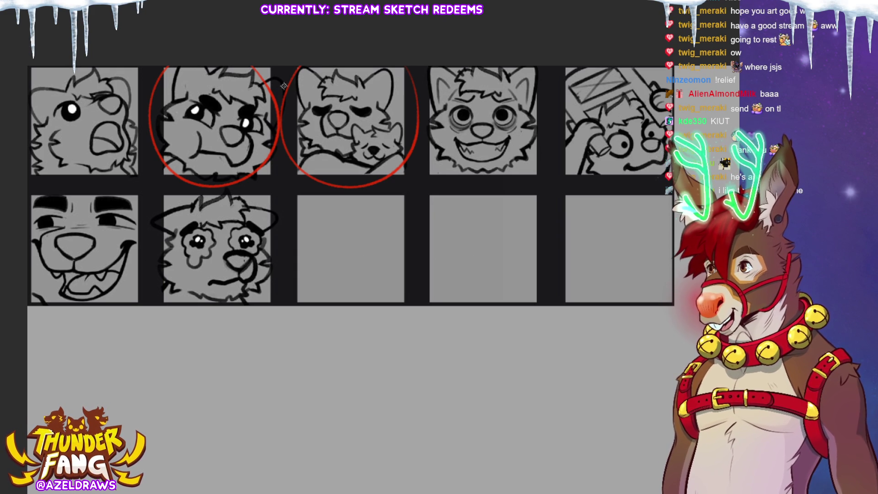
Draw a red arrow pointing at the fourth head, then add faint strokes below the head circle.
left_click_drag(499, 181, 501, 229)
left_click_drag(486, 198, 516, 207)
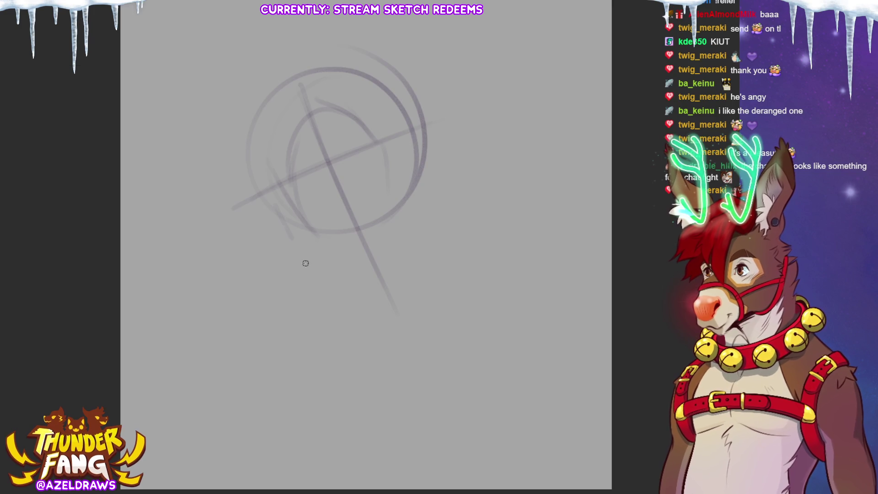
left_click_drag(279, 229, 327, 288)
mouse_move(296, 215)
left_mouse_down()
mouse_move(302, 246)
mouse_move(375, 134)
mouse_move(414, 209)
left_mouse_up()
Sketch the jaw curve and the curved muzzle underside beneath the construction circles.
left_click_drag(302, 264, 366, 318)
mouse_move(322, 288)
left_mouse_down()
mouse_move(386, 320)
mouse_move(423, 297)
mouse_move(418, 217)
left_mouse_up()
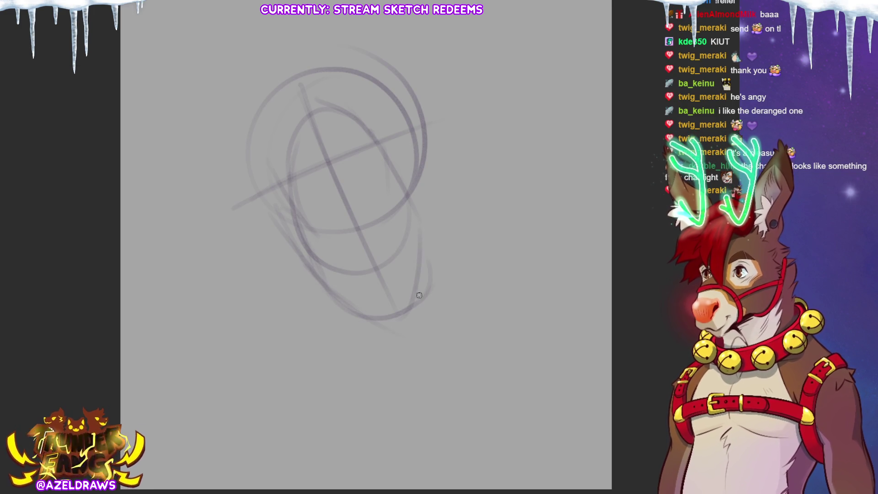
mouse_move(322, 285)
left_mouse_down()
mouse_move(340, 295)
mouse_move(392, 274)
mouse_move(419, 230)
left_mouse_up()
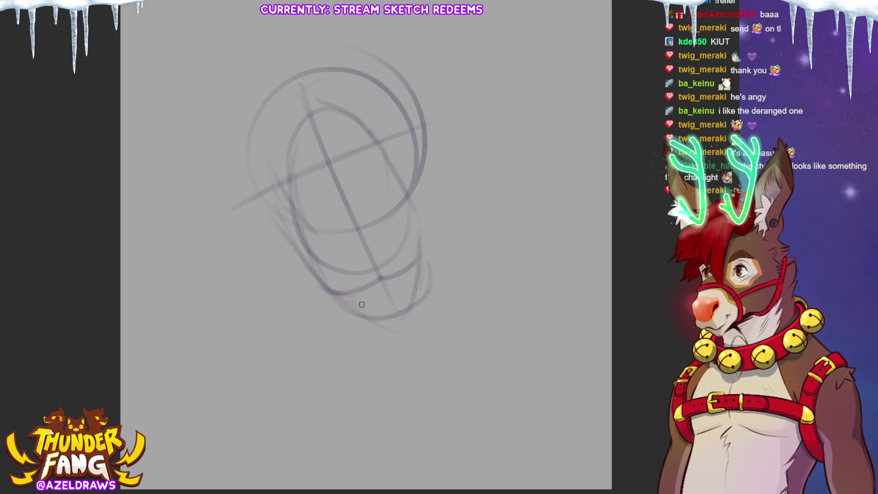
mouse_move(353, 293)
left_mouse_down()
mouse_move(366, 309)
mouse_move(407, 270)
mouse_move(376, 295)
left_mouse_up()
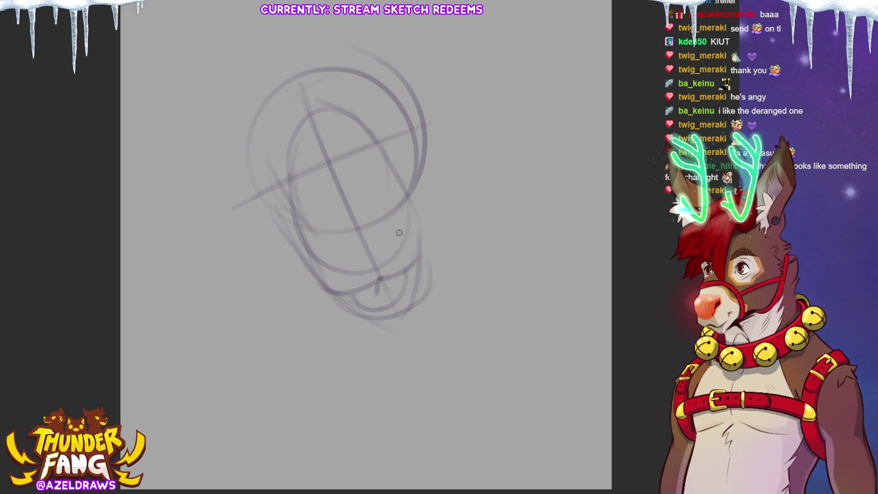
Draw a short dark nostril mark on the muzzle.
mouse_move(325, 247)
left_mouse_down()
mouse_move(362, 260)
mouse_move(381, 254)
mouse_move(395, 220)
mouse_move(354, 259)
mouse_move(366, 261)
left_mouse_up()
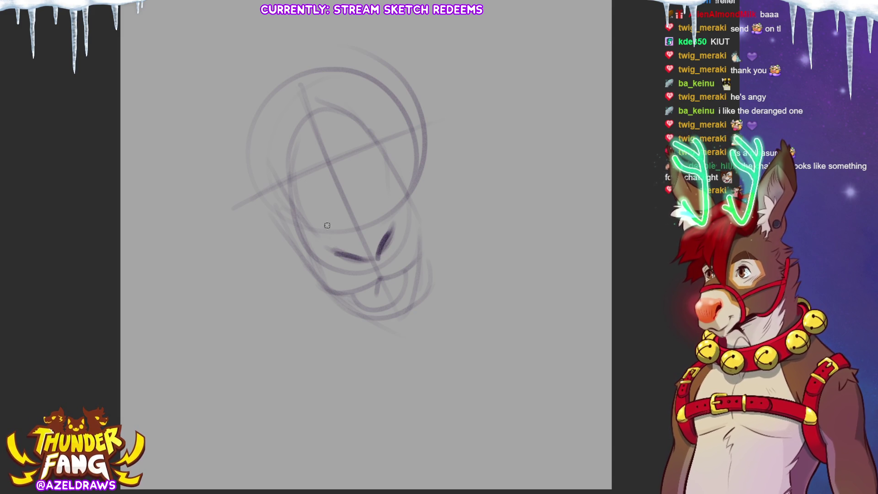
Add the second nostril, loop an oval around the nose, and sketch the first cheek contours.
left_click_drag(381, 214, 395, 225)
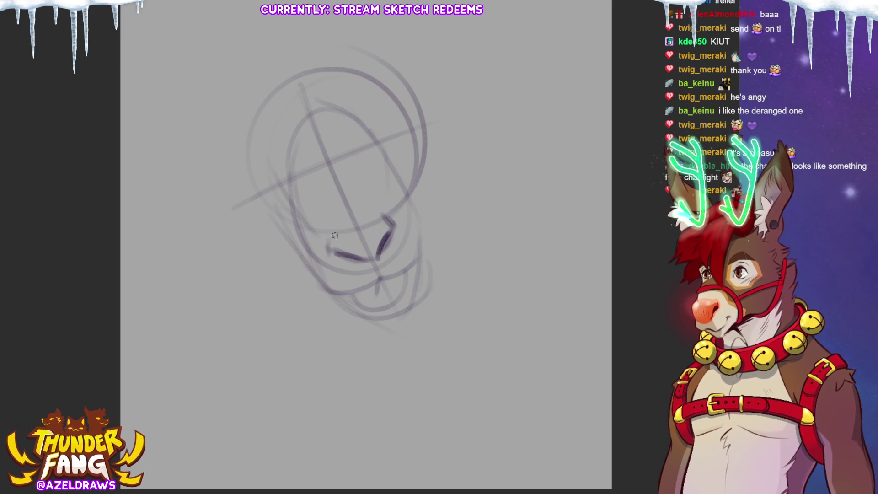
mouse_move(331, 244)
left_mouse_down()
mouse_move(368, 235)
mouse_move(327, 231)
mouse_move(389, 219)
left_mouse_up()
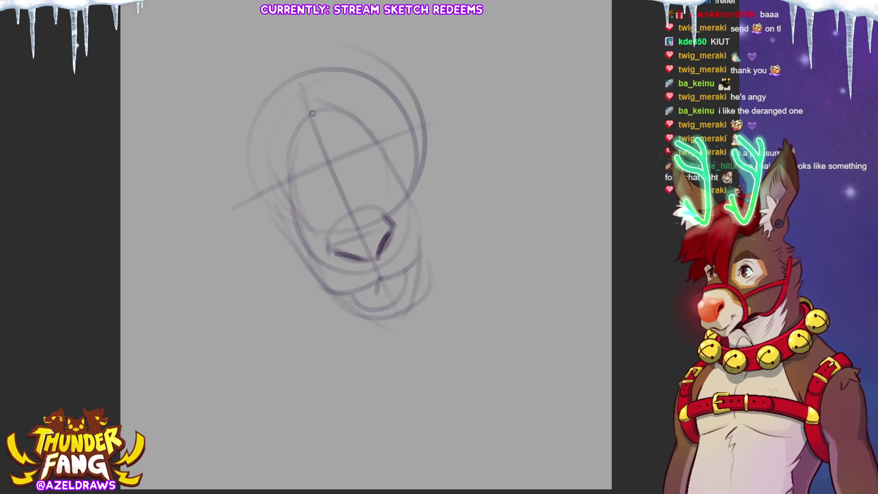
left_click_drag(281, 172, 296, 205)
left_click_drag(376, 138, 388, 182)
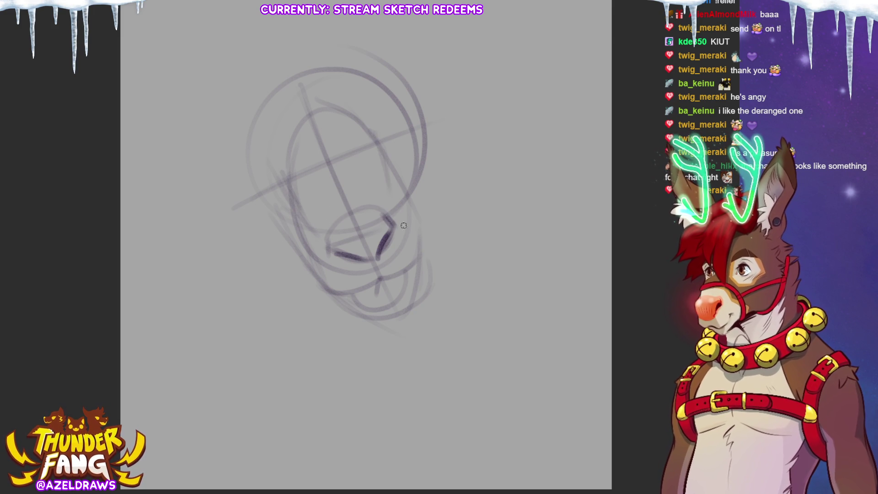
Rough in and darken the cheek, jaw and right muzzle lines, and begin the right eye.
left_click_drag(241, 216, 256, 231)
mouse_move(229, 153)
left_mouse_down()
mouse_move(261, 226)
mouse_move(279, 238)
left_mouse_up()
mouse_move(401, 76)
left_mouse_down()
mouse_move(427, 153)
mouse_move(422, 183)
left_mouse_up()
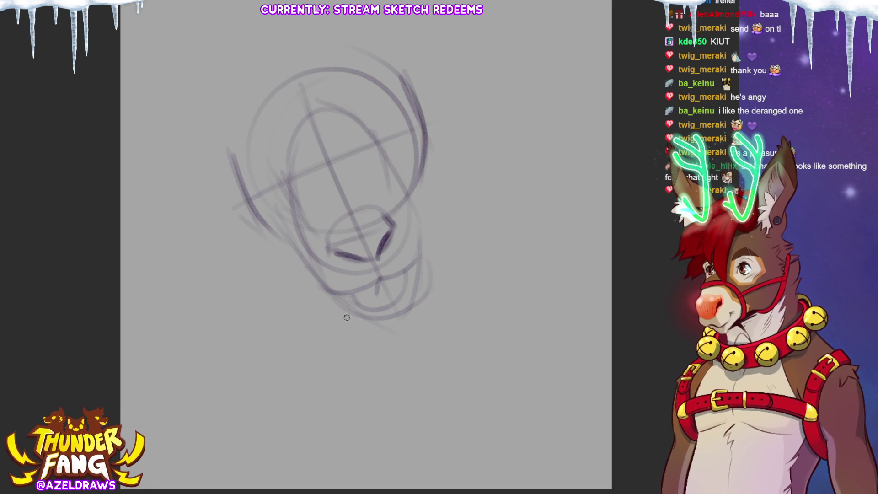
mouse_move(333, 292)
left_mouse_down()
mouse_move(388, 317)
mouse_move(413, 293)
mouse_move(420, 249)
left_mouse_up()
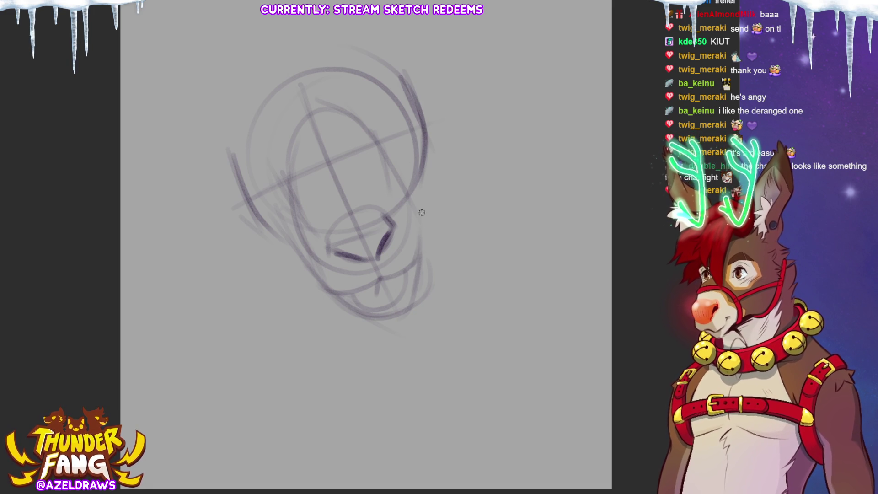
mouse_move(400, 206)
left_mouse_down()
mouse_move(425, 256)
mouse_move(423, 283)
left_mouse_up()
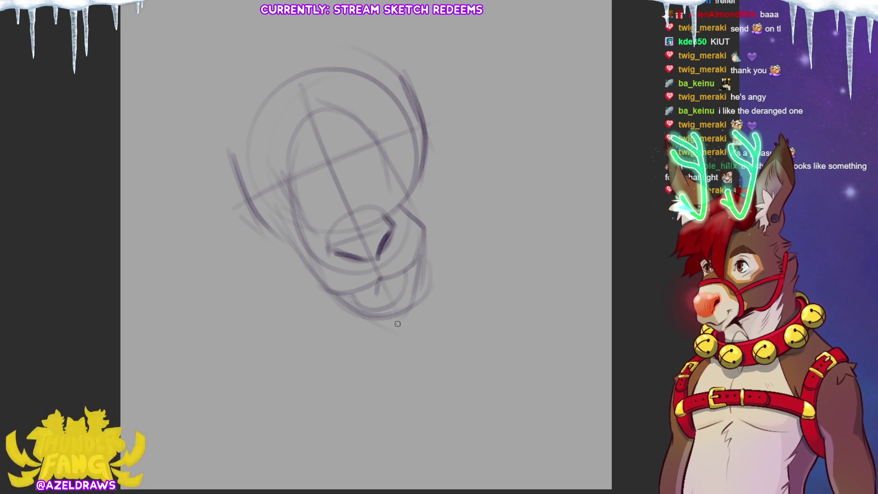
left_click_drag(315, 238, 370, 316)
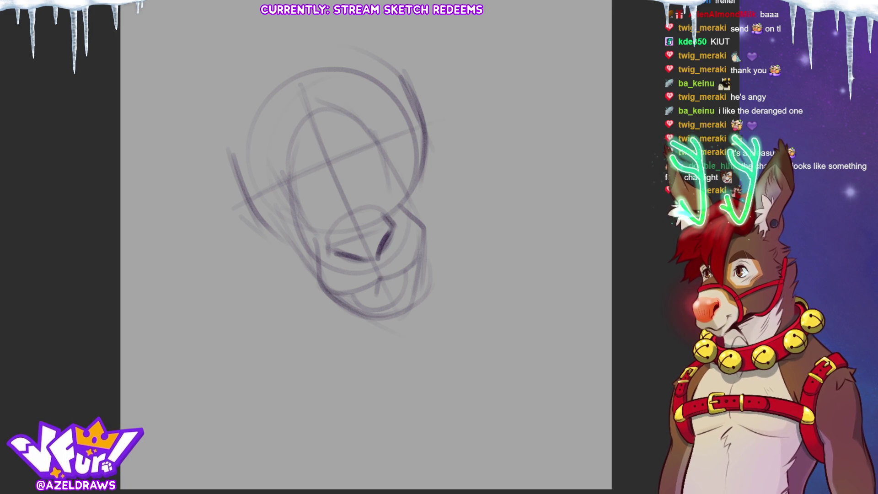
left_click_drag(397, 102, 393, 124)
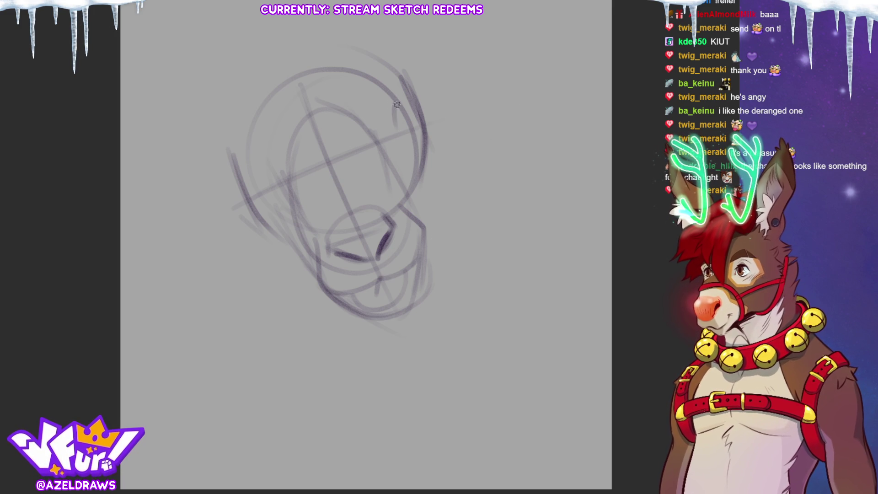
Redraw both eye outlines, darken them, and add pupil strokes.
key("ctrl+z")
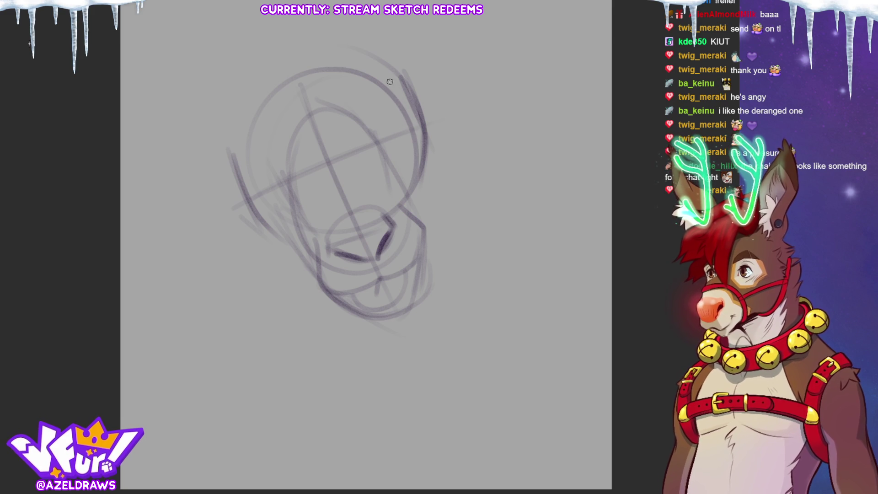
left_click_drag(382, 104, 385, 128)
mouse_move(389, 107)
left_mouse_down()
mouse_move(391, 135)
mouse_move(406, 132)
left_mouse_up()
left_click_drag(250, 168, 276, 156)
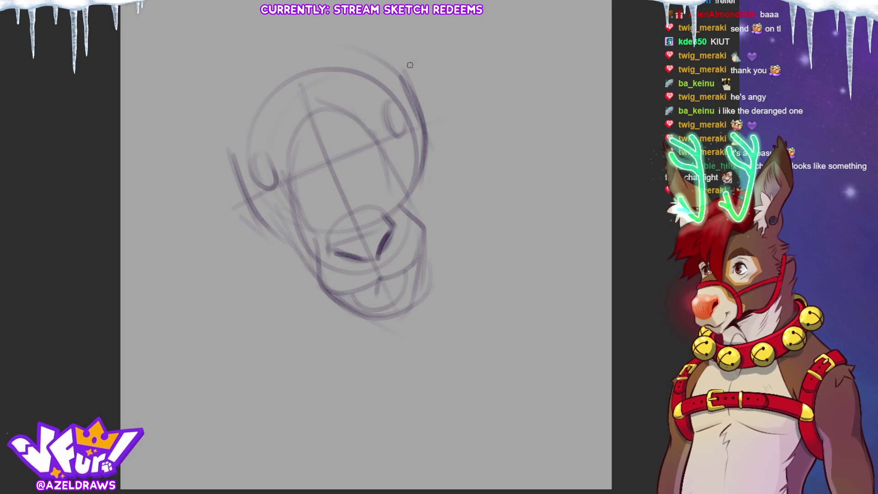
left_click_drag(386, 100, 392, 133)
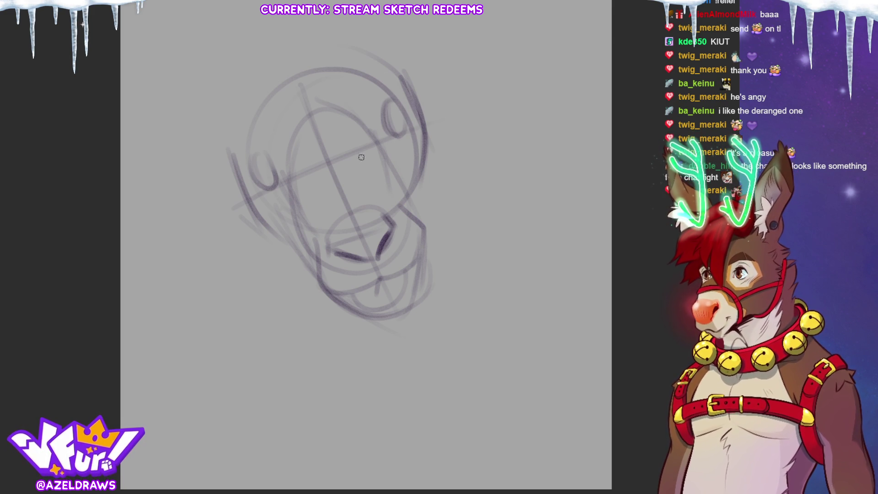
mouse_move(388, 98)
left_mouse_down()
mouse_move(378, 134)
mouse_move(382, 112)
mouse_move(396, 99)
left_mouse_up()
mouse_move(252, 162)
left_mouse_down()
mouse_move(244, 174)
mouse_move(278, 170)
mouse_move(260, 153)
mouse_move(248, 179)
mouse_move(283, 170)
mouse_move(281, 183)
left_mouse_up()
mouse_move(383, 128)
left_mouse_down()
mouse_move(407, 101)
mouse_move(402, 139)
left_mouse_up()
mouse_move(249, 191)
left_mouse_down()
mouse_move(273, 187)
mouse_move(261, 171)
left_mouse_up()
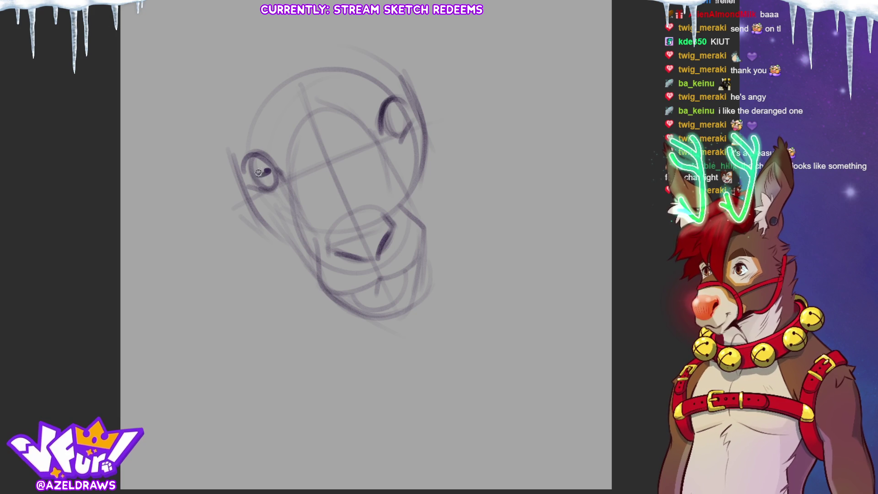
left_click_drag(393, 124, 398, 117)
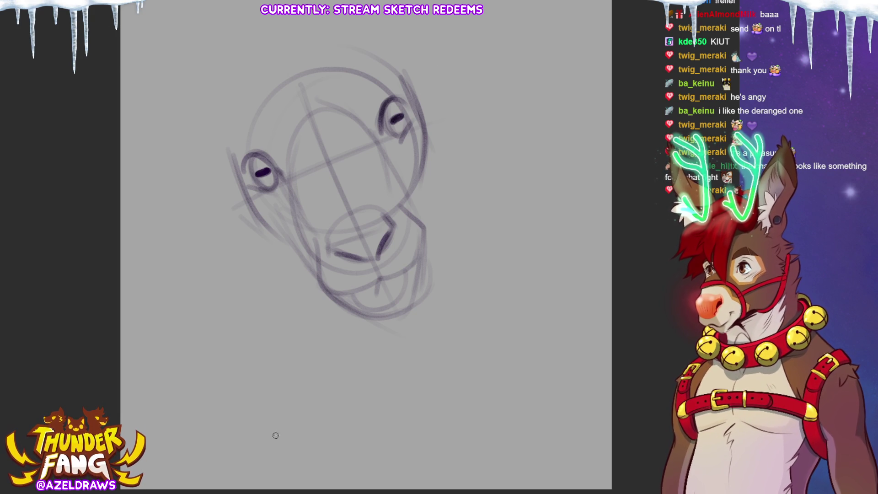
Move the whole head sketch down and to the right with Ctrl+T.
key("ctrl+t")
left_click_drag(339, 192, 364, 235)
left_click(322, 401)
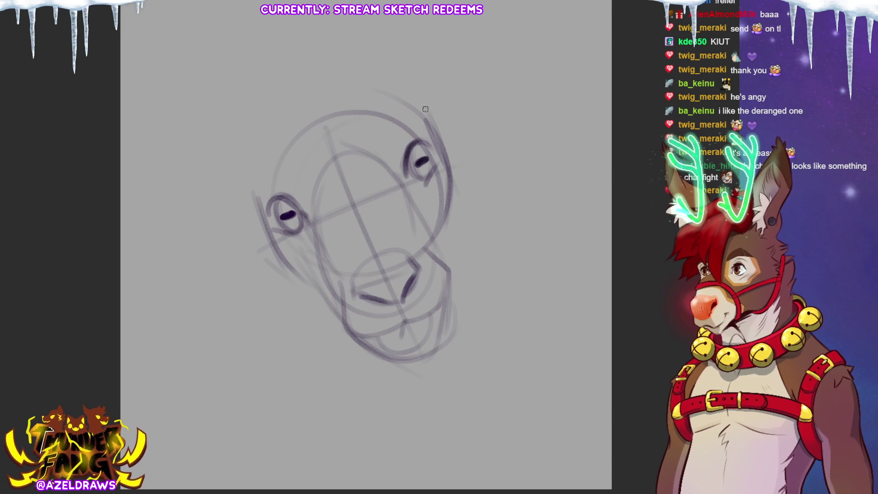
Nudge the head sketch further down-right and confirm the transform.
key("ctrl+t")
left_click_drag(416, 311, 424, 328)
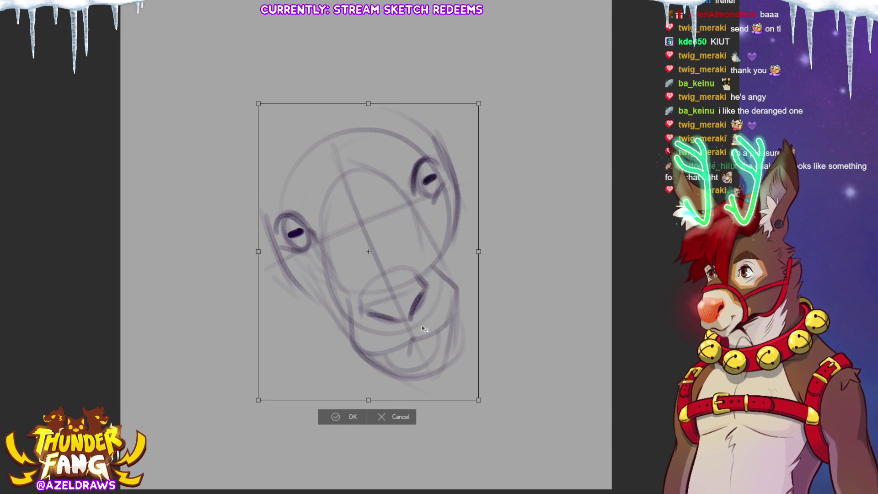
left_click(351, 417)
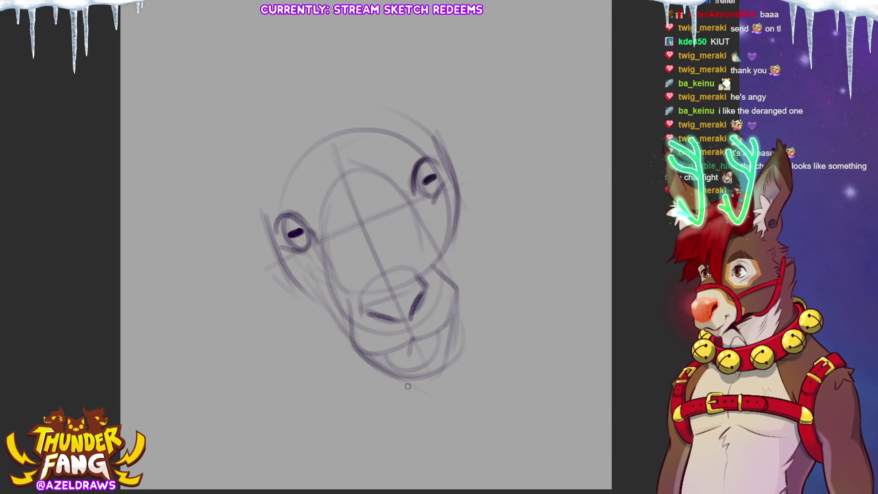
Lasso the muzzle and lower jaw, scale them up, deselect, and sketch an ear's first line.
mouse_move(318, 271)
left_mouse_down()
mouse_move(316, 239)
mouse_move(369, 156)
mouse_move(430, 223)
mouse_move(356, 425)
mouse_move(320, 320)
mouse_move(318, 178)
mouse_move(409, 181)
mouse_move(484, 329)
mouse_move(315, 338)
left_mouse_up()
key("ctrl+z")
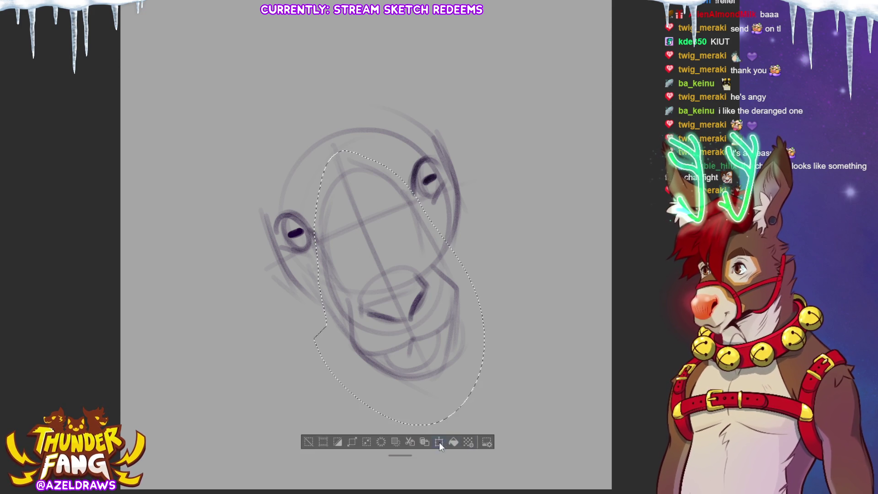
left_click(438, 440)
mouse_move(430, 427)
left_mouse_down()
mouse_move(437, 455)
mouse_move(452, 362)
mouse_move(486, 317)
left_mouse_up()
left_click(366, 464)
left_click(309, 464)
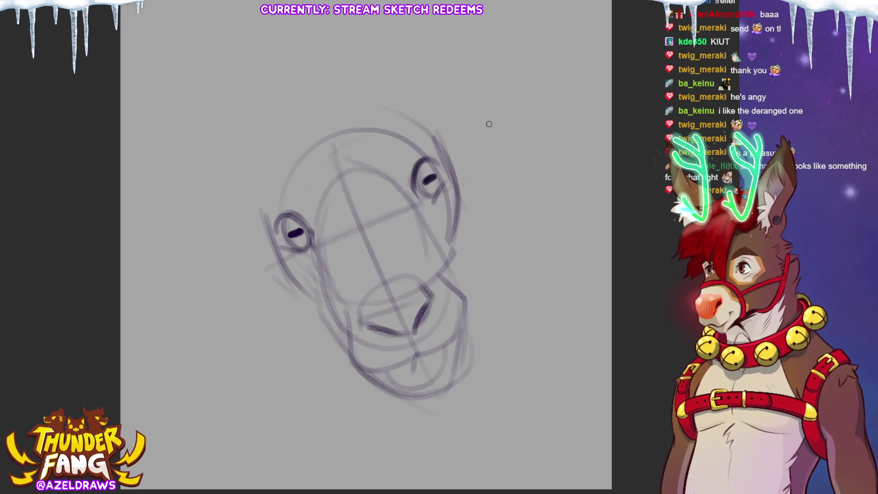
left_click_drag(393, 97, 426, 25)
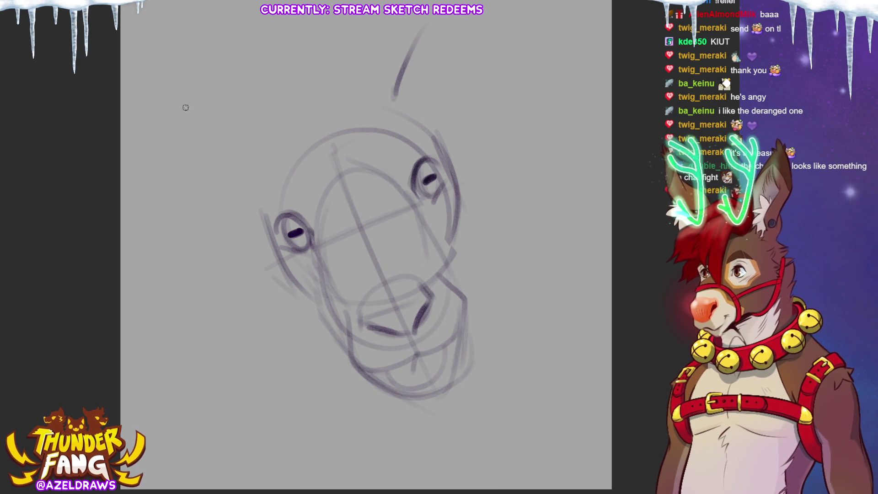
Move the head sketch lower on the canvas.
key("ctrl+t")
mouse_move(366, 229)
left_mouse_down()
mouse_move(374, 265)
mouse_move(370, 259)
left_mouse_up()
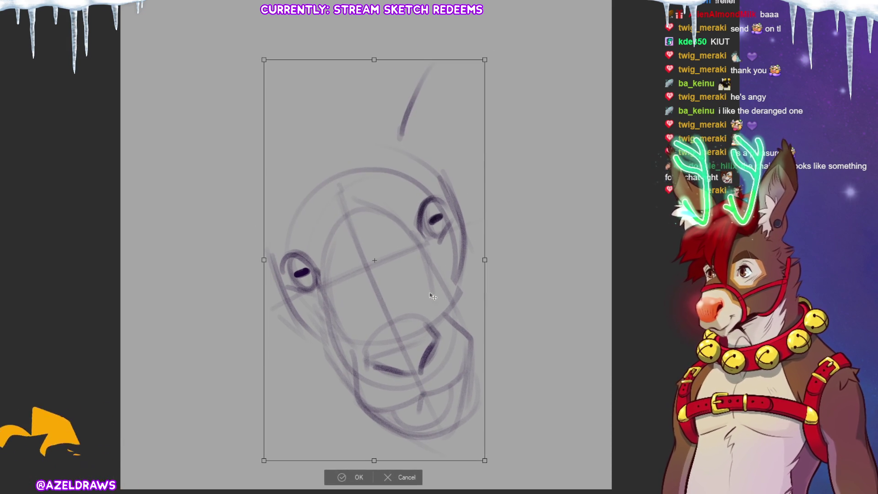
left_click(343, 477)
Sketch a tall ear above the head, then undo the attempt.
mouse_move(409, 148)
left_mouse_down()
mouse_move(419, 98)
mouse_move(530, 1)
left_mouse_up()
left_click_drag(464, 37, 440, 154)
left_click_drag(450, 45, 432, 156)
mouse_move(442, 169)
left_mouse_down()
mouse_move(471, 151)
mouse_move(528, 46)
mouse_move(524, 0)
left_mouse_up()
left_click_drag(508, 0, 469, 22)
key("ctrl+z")
key("ctrl+z")
key("ctrl+z")
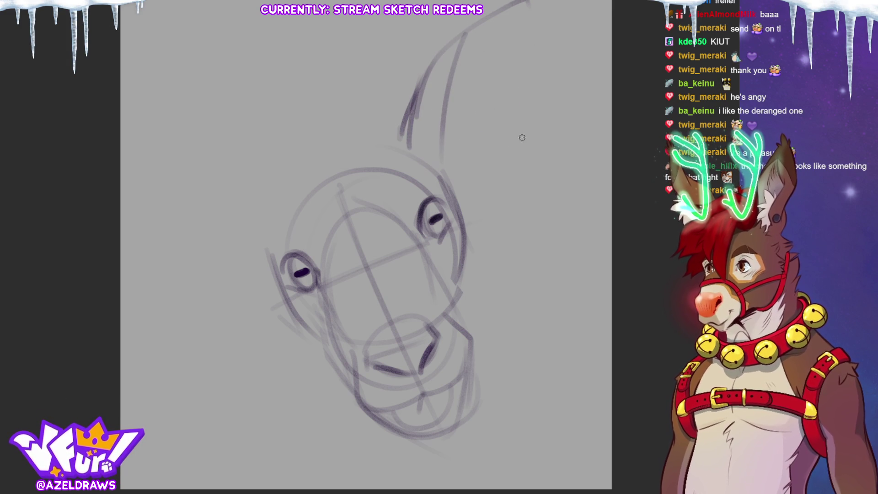
scroll(514, 143, "down", 2)
key("ctrl+z")
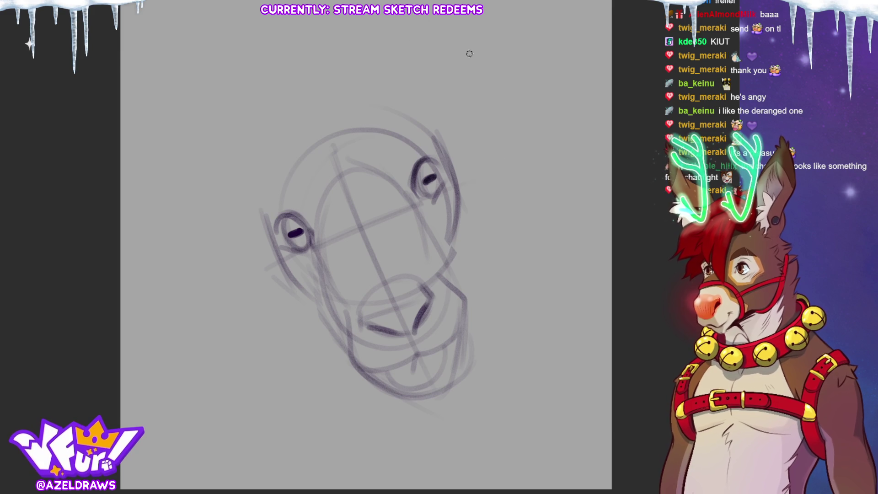
Shift the head sketch further down.
key("ctrl+t")
left_click_drag(422, 245, 413, 290)
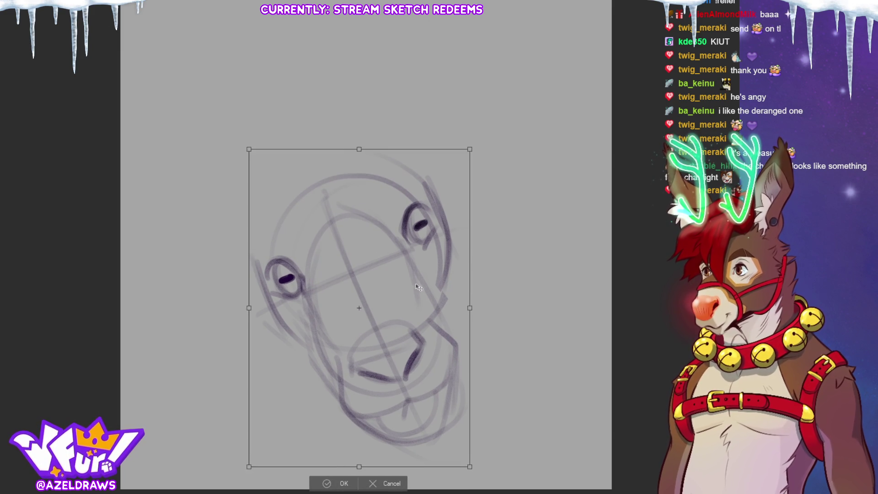
left_click(327, 480)
Draw a long looped ear rising to the top right and begin the left ear.
mouse_move(432, 146)
left_mouse_down()
mouse_move(506, 103)
mouse_move(420, 104)
left_mouse_up()
mouse_move(437, 142)
left_mouse_down()
mouse_move(539, 38)
mouse_move(492, 9)
mouse_move(426, 98)
left_mouse_up()
left_click_drag(412, 162, 455, 59)
left_click_drag(374, 133, 473, 35)
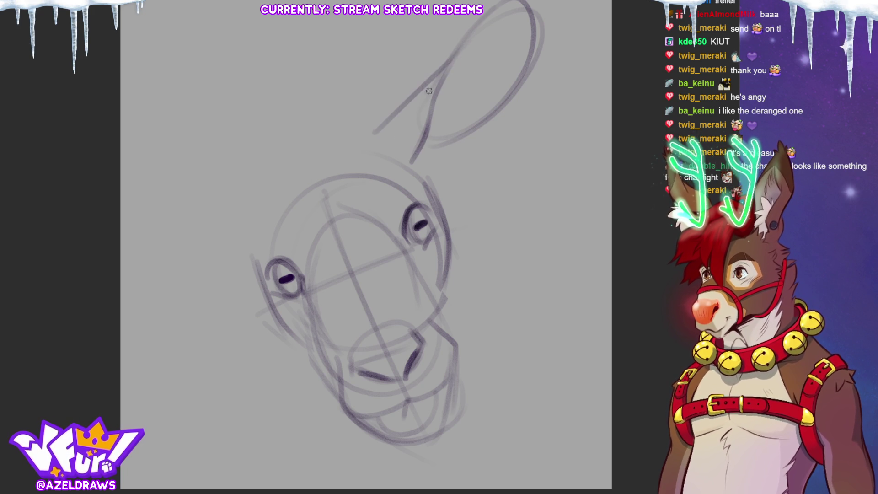
left_click_drag(423, 94, 500, 2)
mouse_move(425, 146)
left_mouse_down()
mouse_move(530, 64)
mouse_move(534, 2)
left_mouse_up()
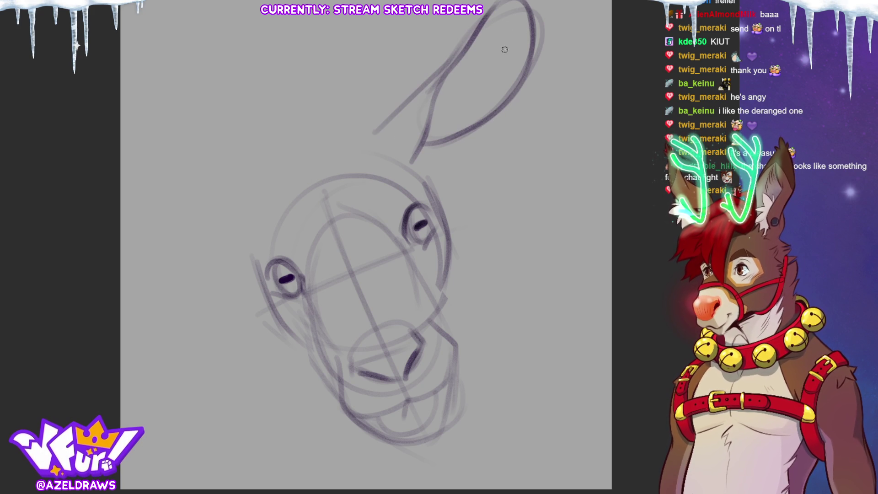
mouse_move(152, 241)
left_mouse_down()
mouse_move(180, 270)
mouse_move(222, 265)
left_mouse_up()
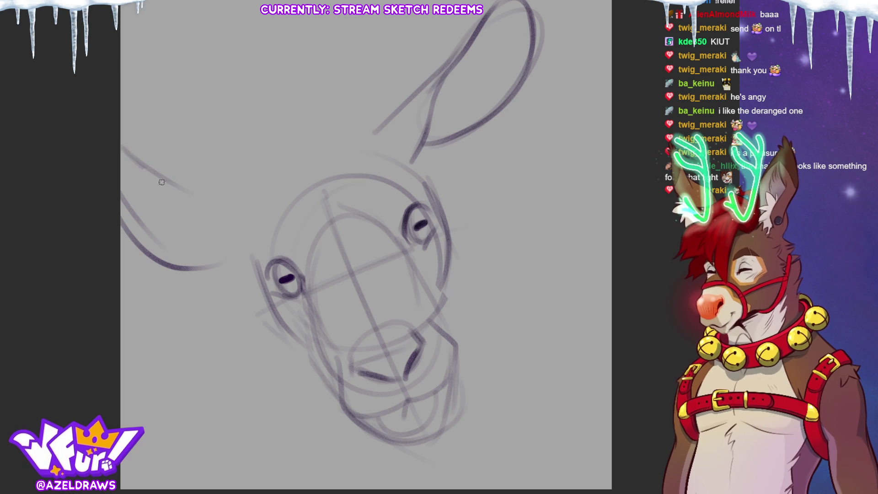